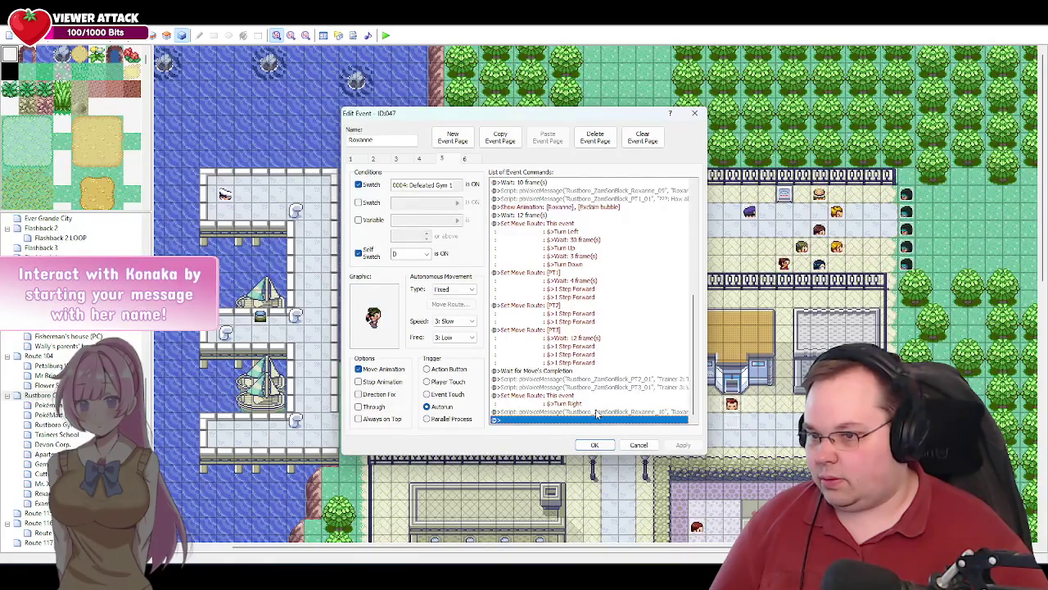
- Review the Roxanne_10 voice line script and leave it unchanged
double_click(596, 411)
click(651, 356)
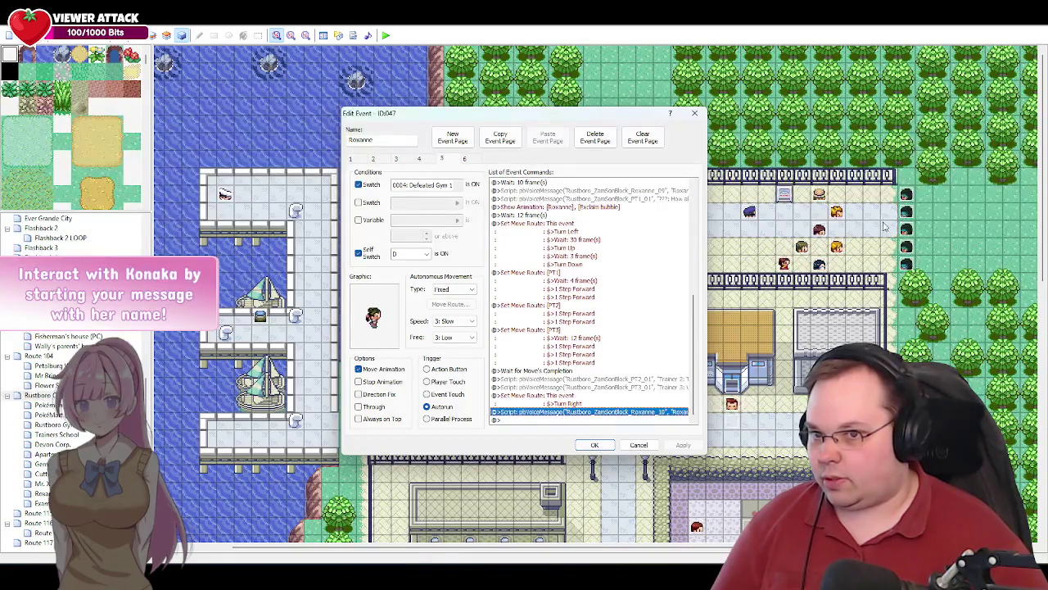
click(622, 420)
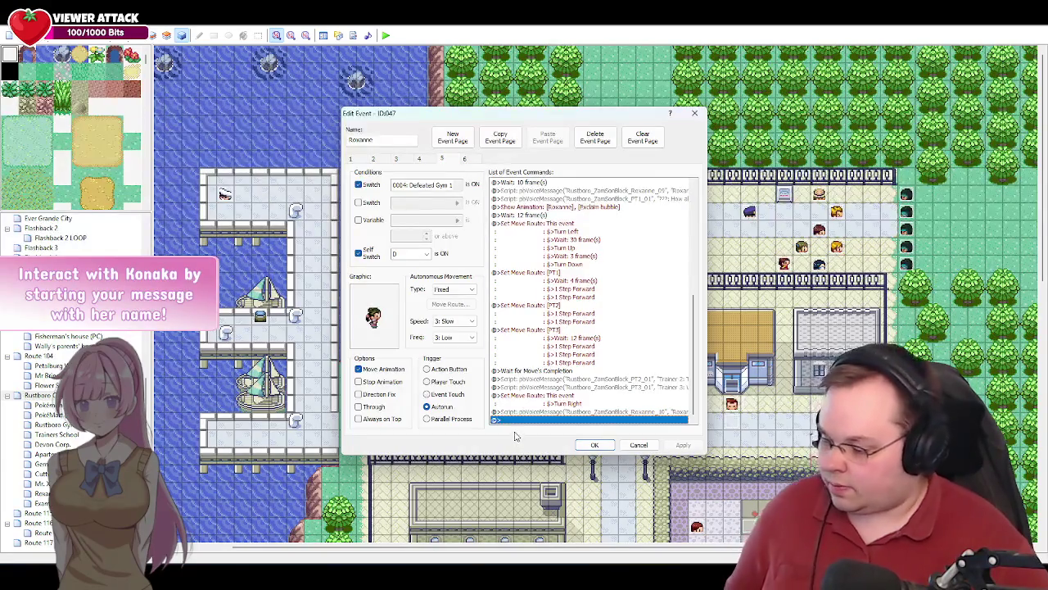
- Select Grunt 3's 'Hah! N-no matter!' through 'anyway!' line in the cutscene script document
key(Return)
key(alt+Tab)
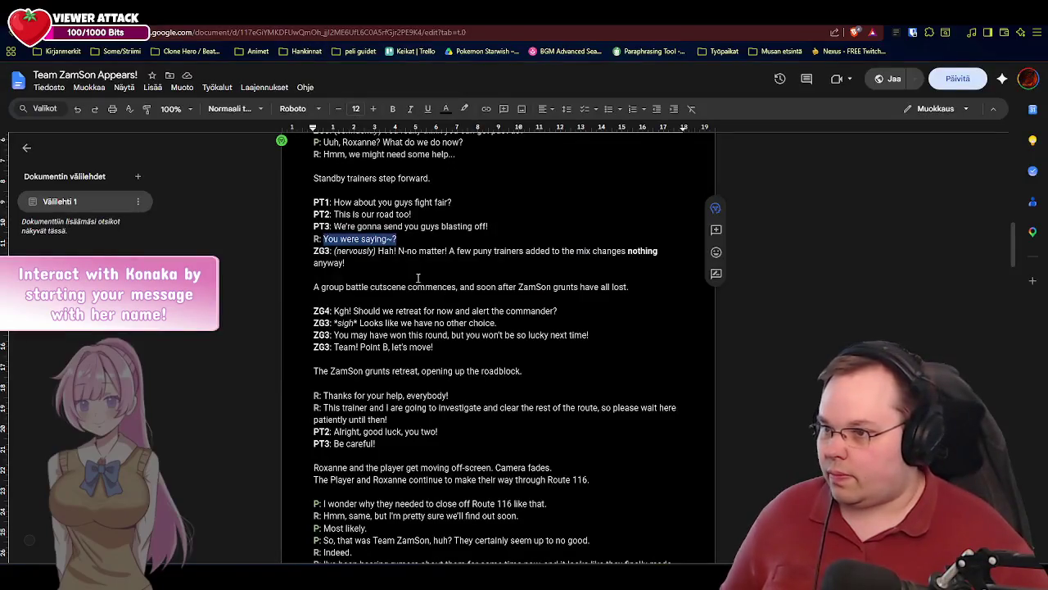
click(351, 263)
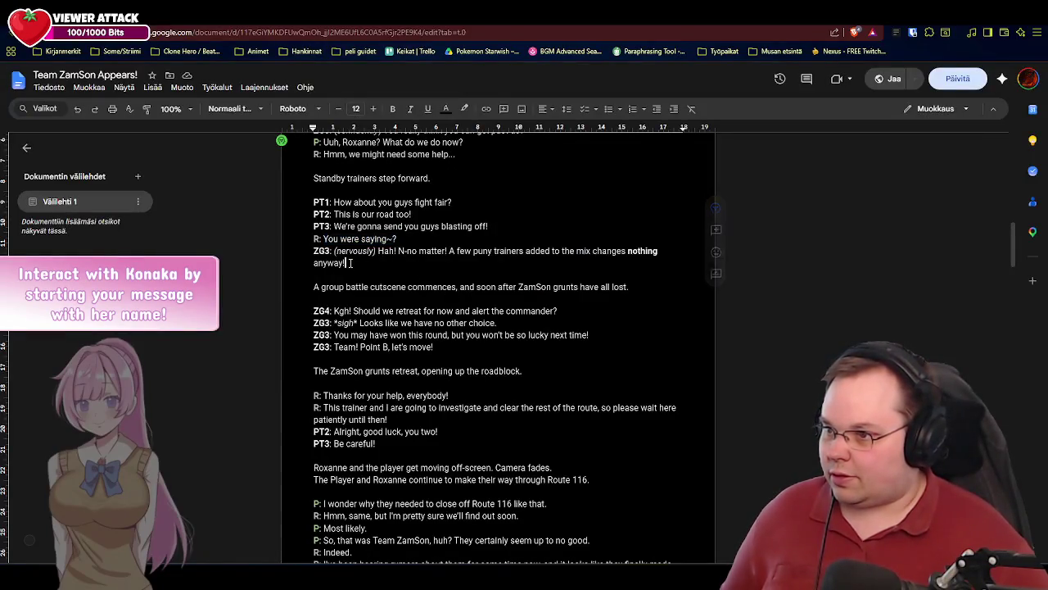
drag(350, 263, 379, 251)
key(alt+Tab)
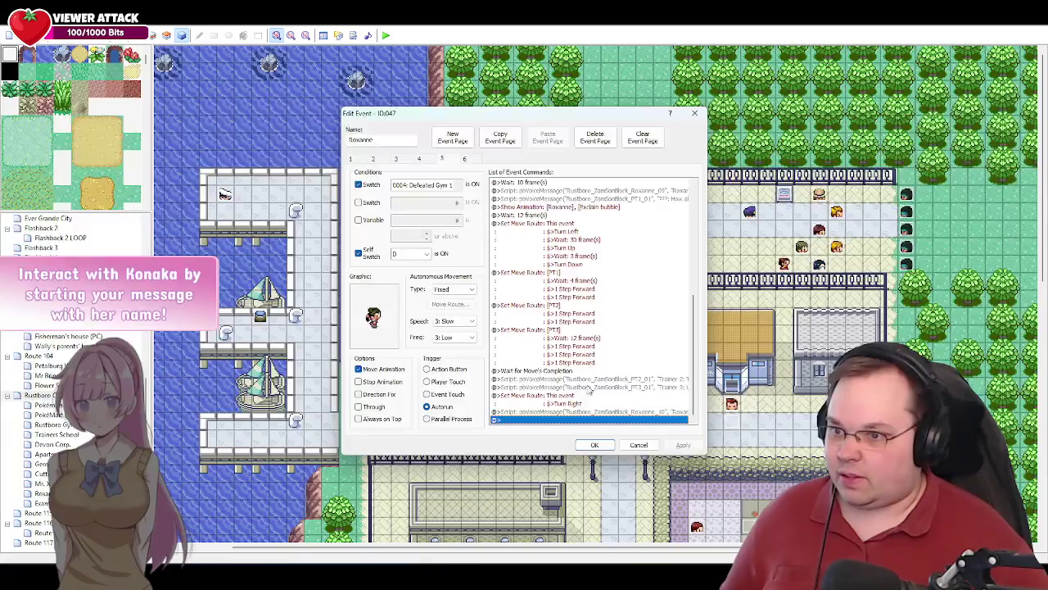
- Add a Show Animation command targeting ZamSon Grunt 3 at the end of the list
double_click(509, 419)
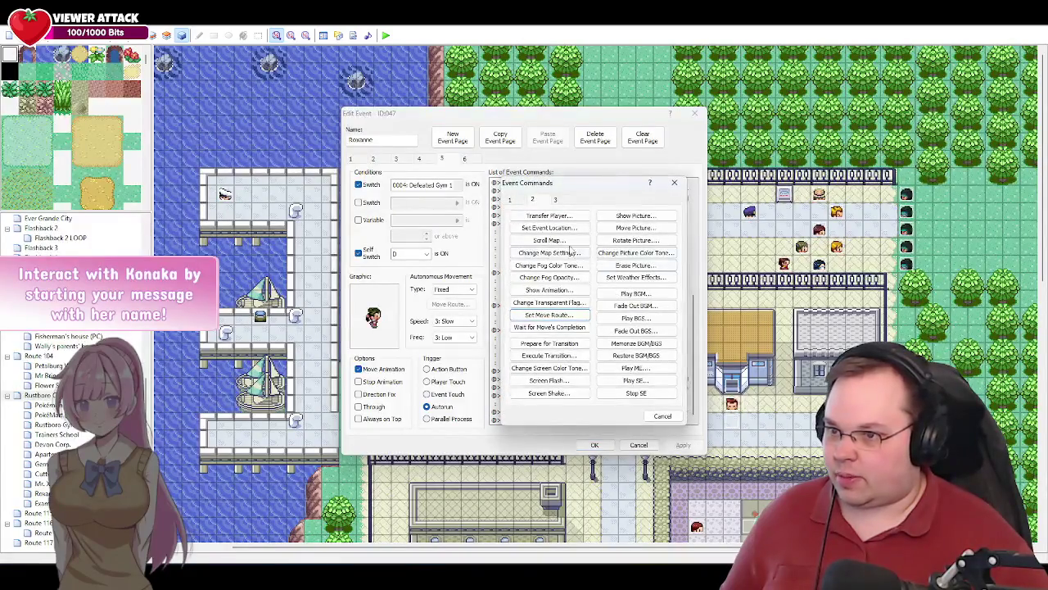
click(555, 292)
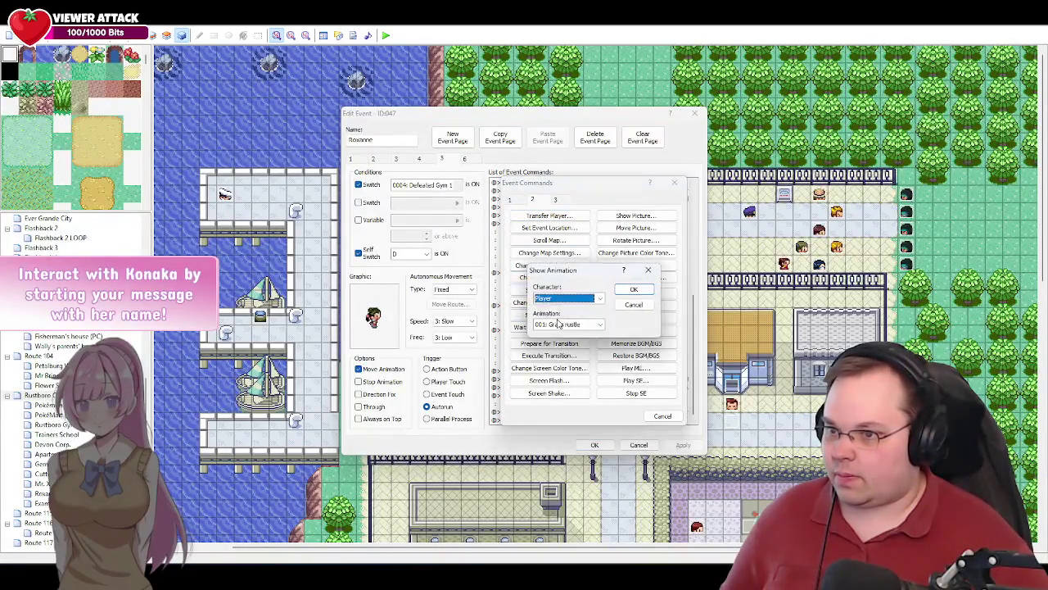
click(601, 299)
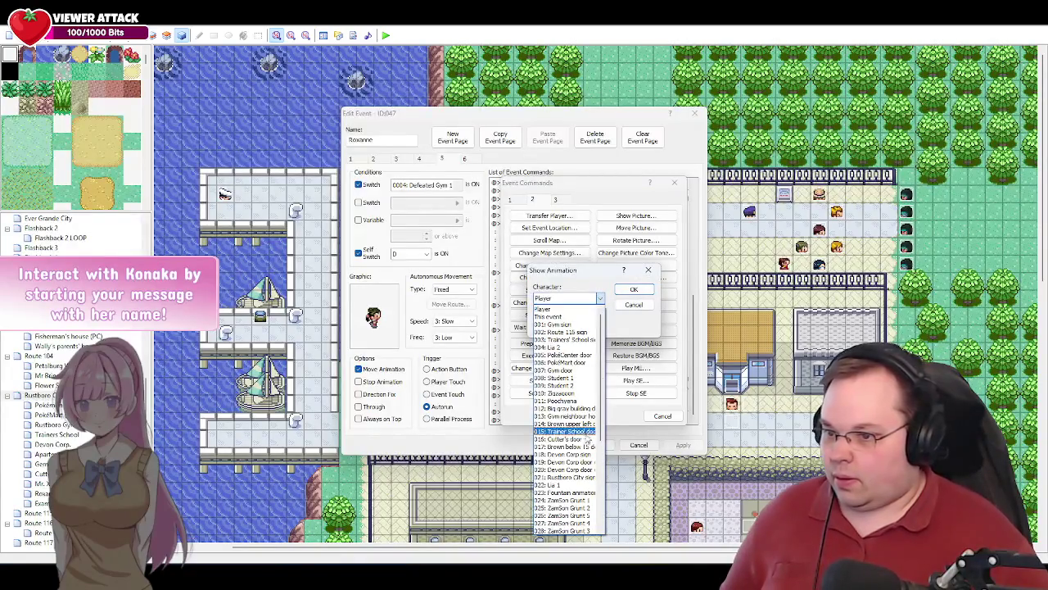
scroll(585, 426, down, 2)
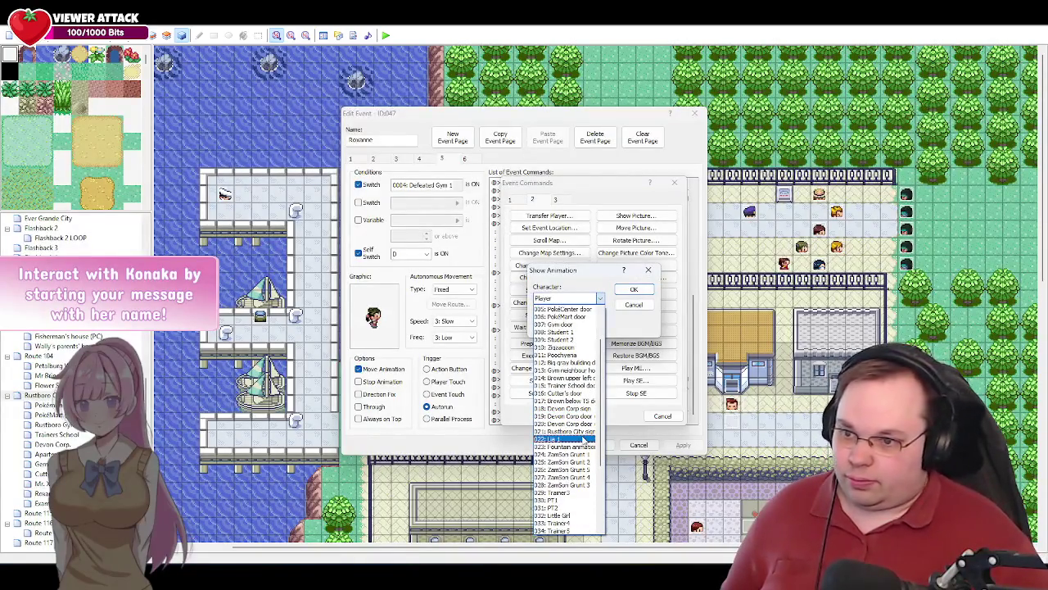
click(581, 487)
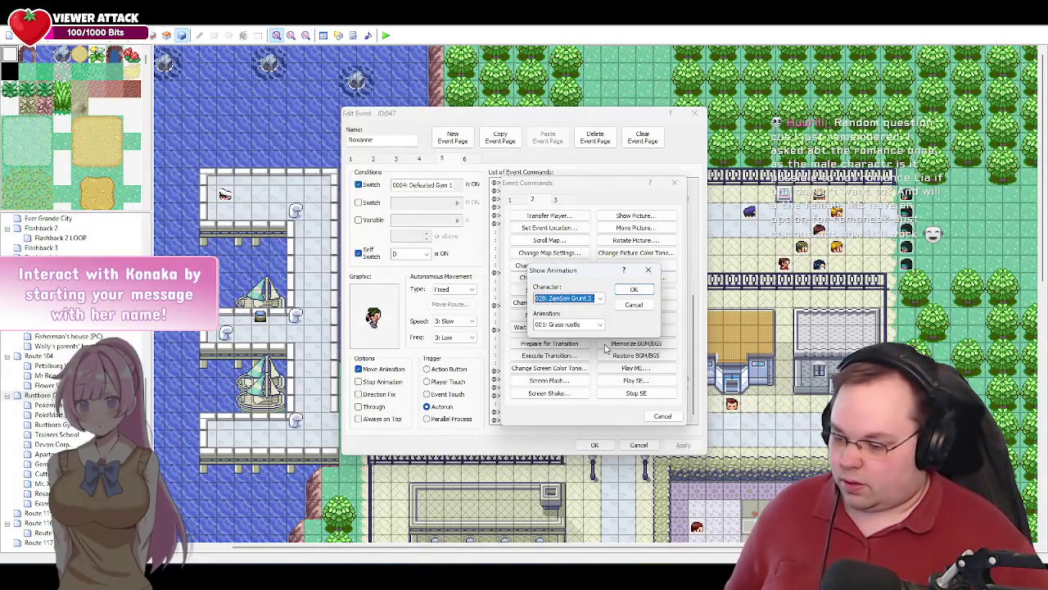
key(alt+Tab)
key(alt+Tab)
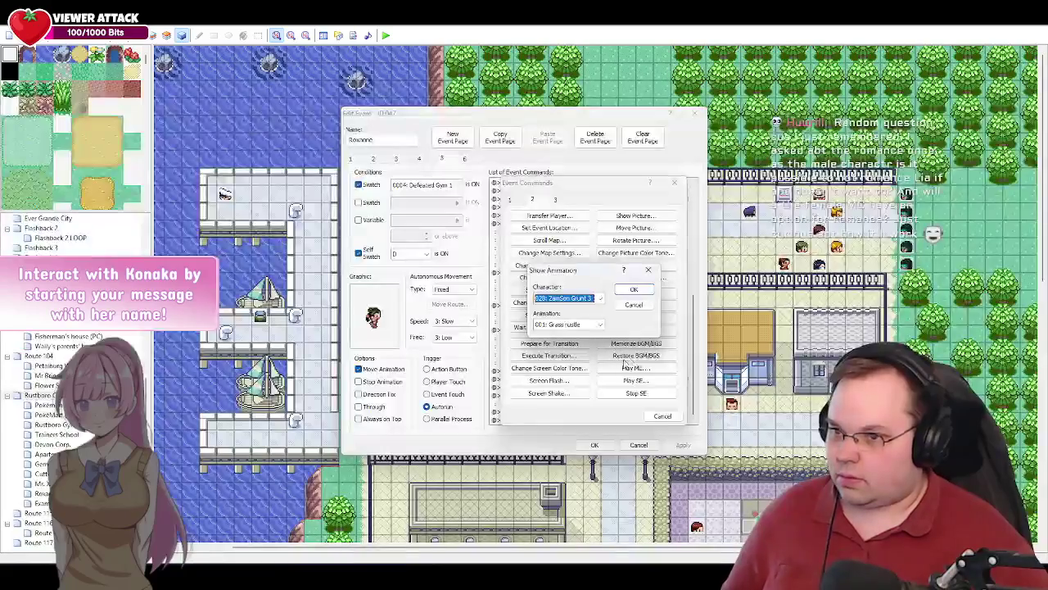
click(635, 291)
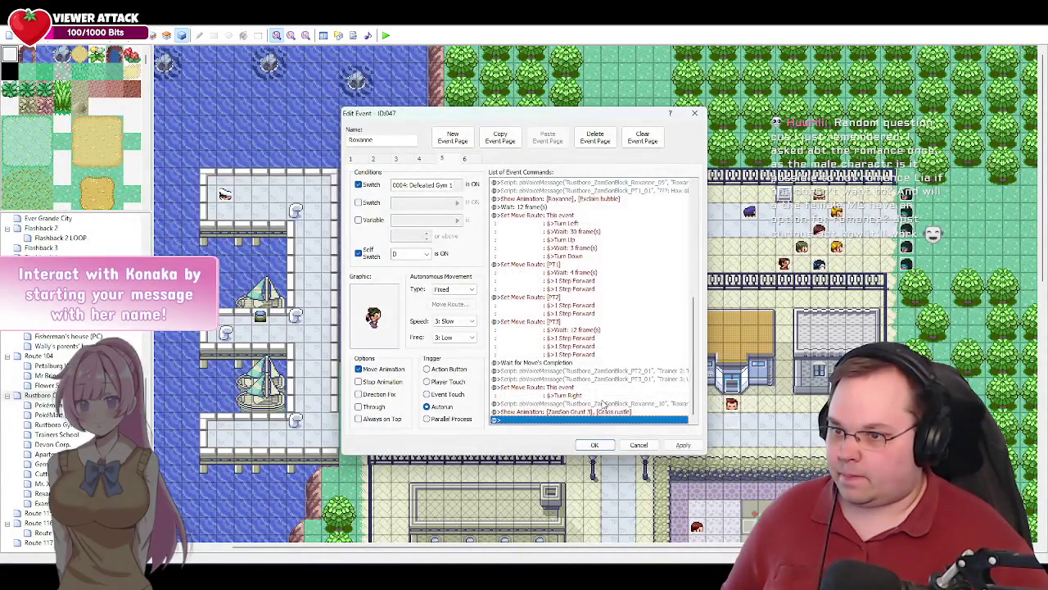
- Add a 4-frame Wait after the animation
double_click(529, 423)
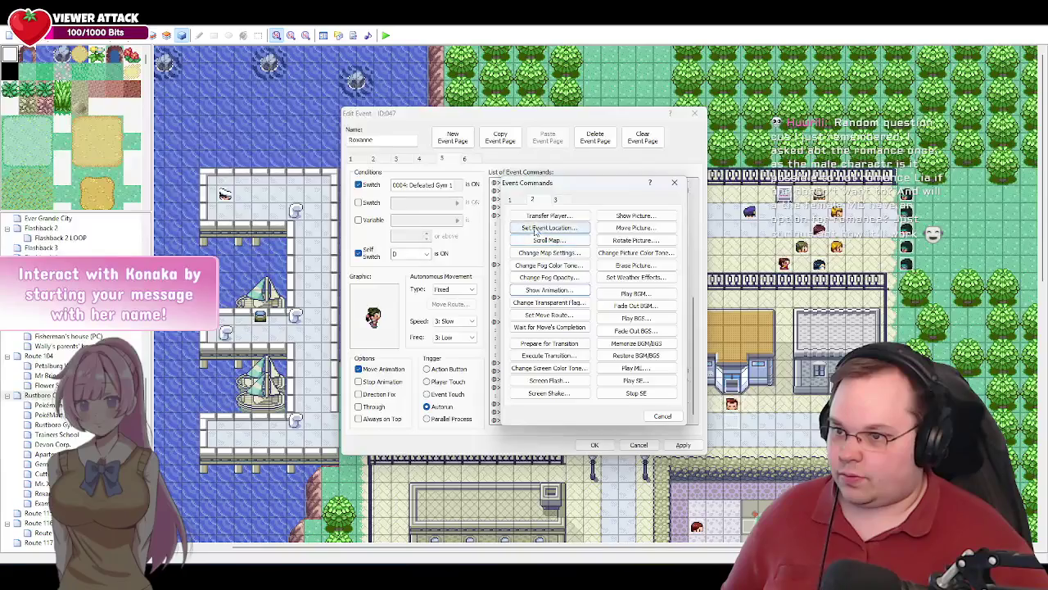
click(512, 201)
click(552, 277)
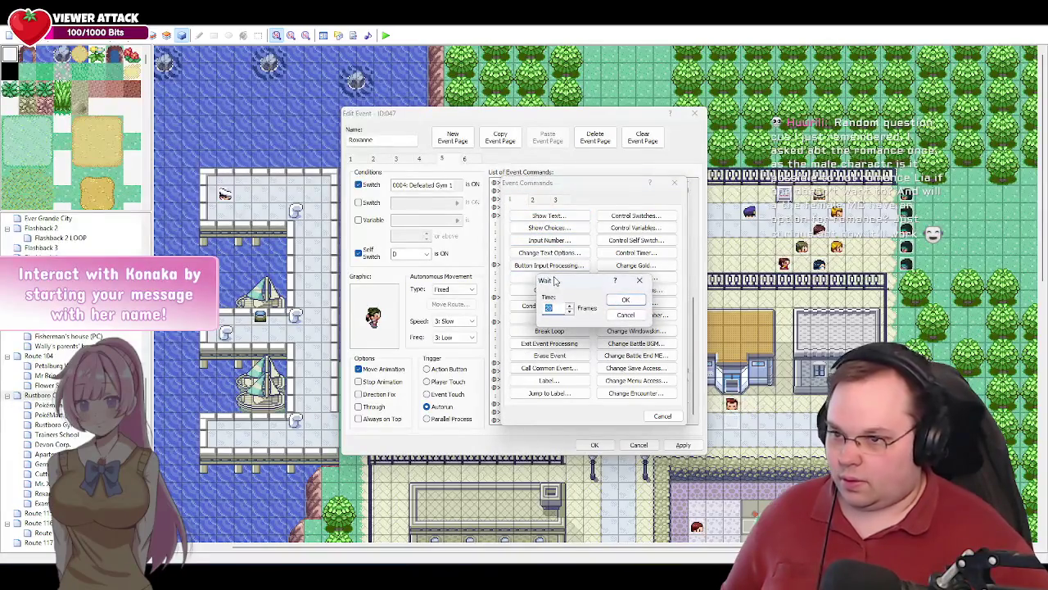
text(4)
key(Return)
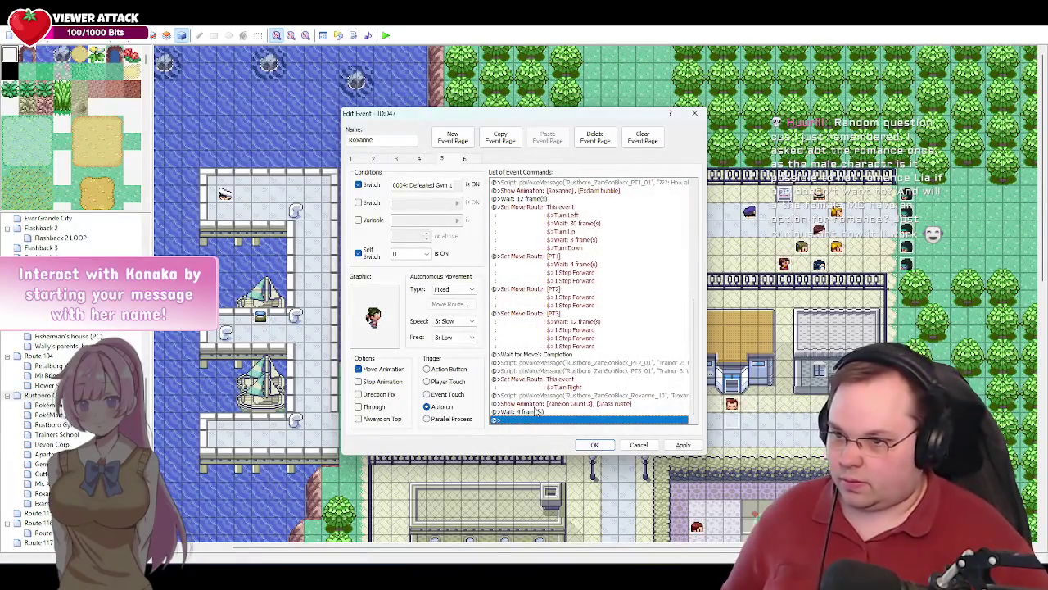
double_click(533, 420)
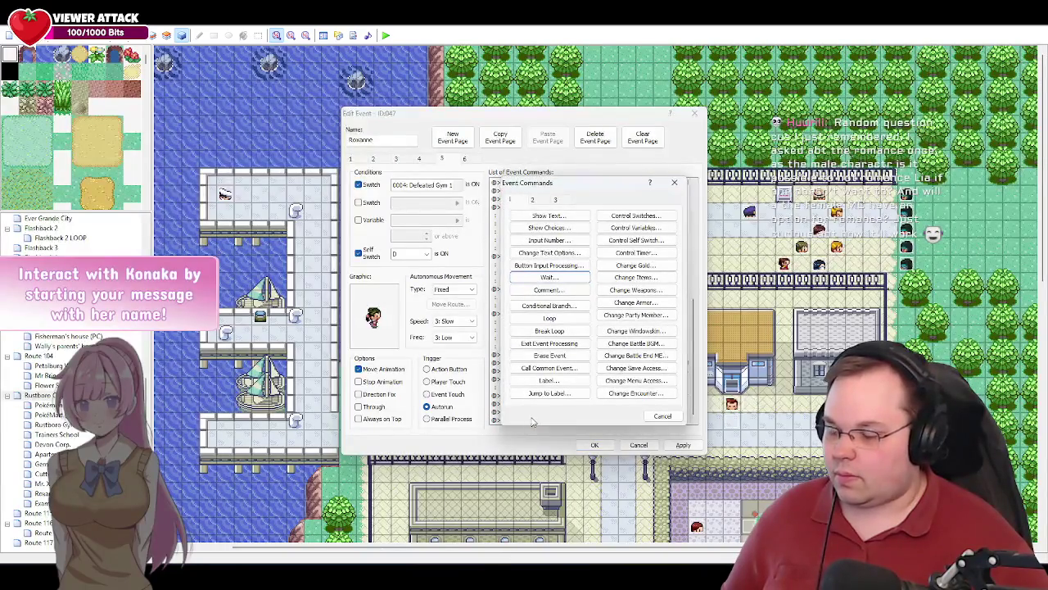
click(681, 415)
- Set Grunt 3's Show Animation to the Exclaim bubble
double_click(524, 402)
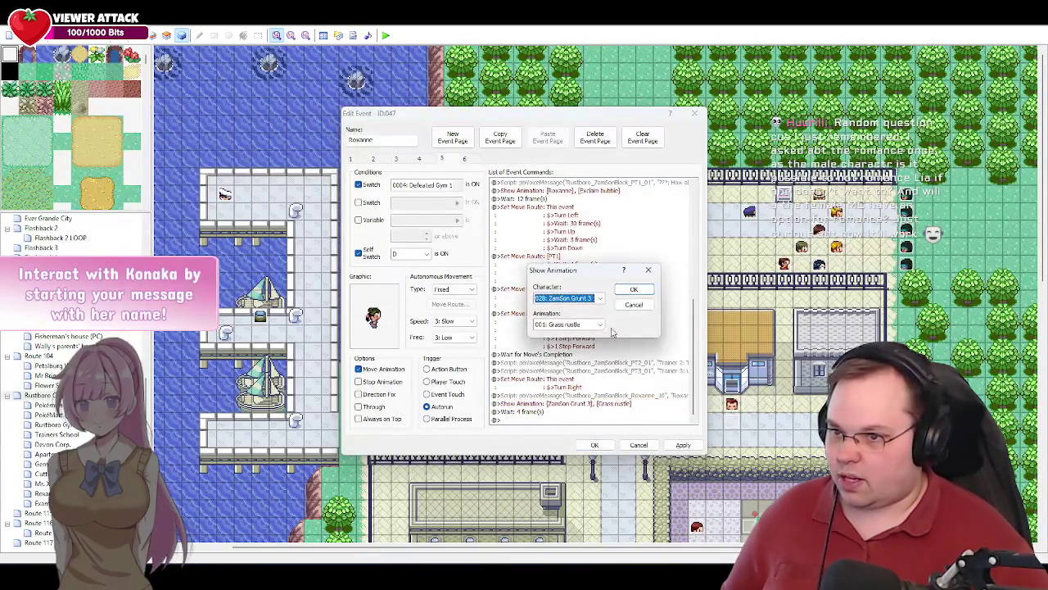
click(601, 325)
click(565, 350)
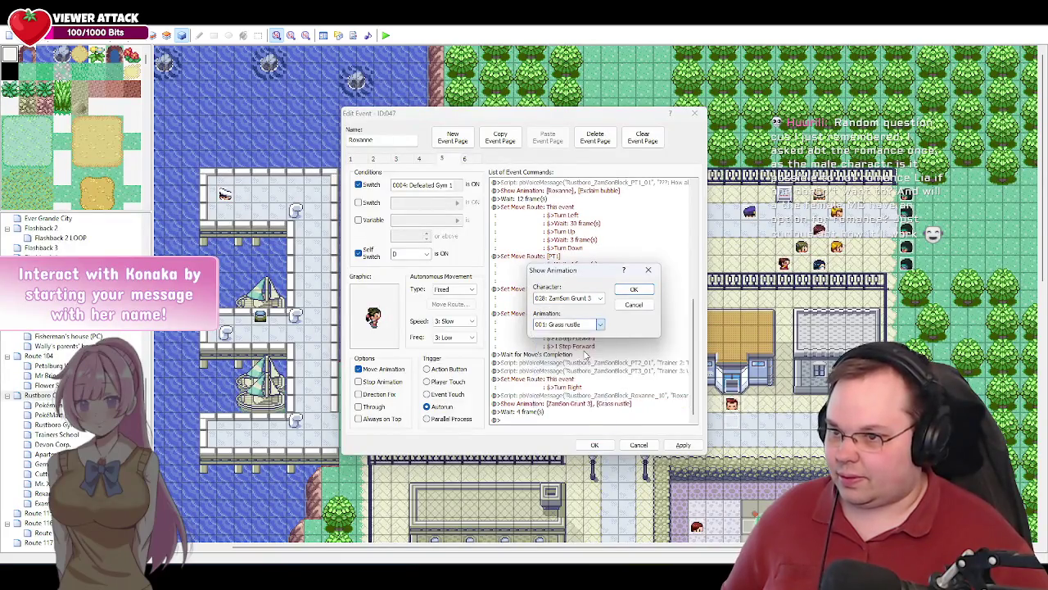
click(634, 289)
- Copy the PT3_01 voice line command and paste it at the end of the list
click(533, 420)
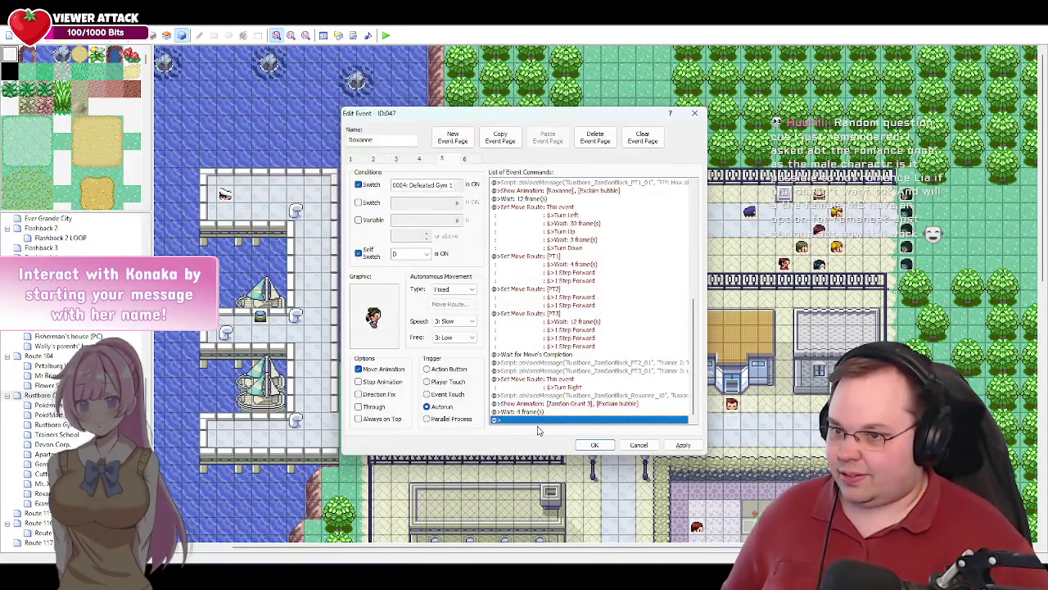
click(624, 372)
key(ctrl+c)
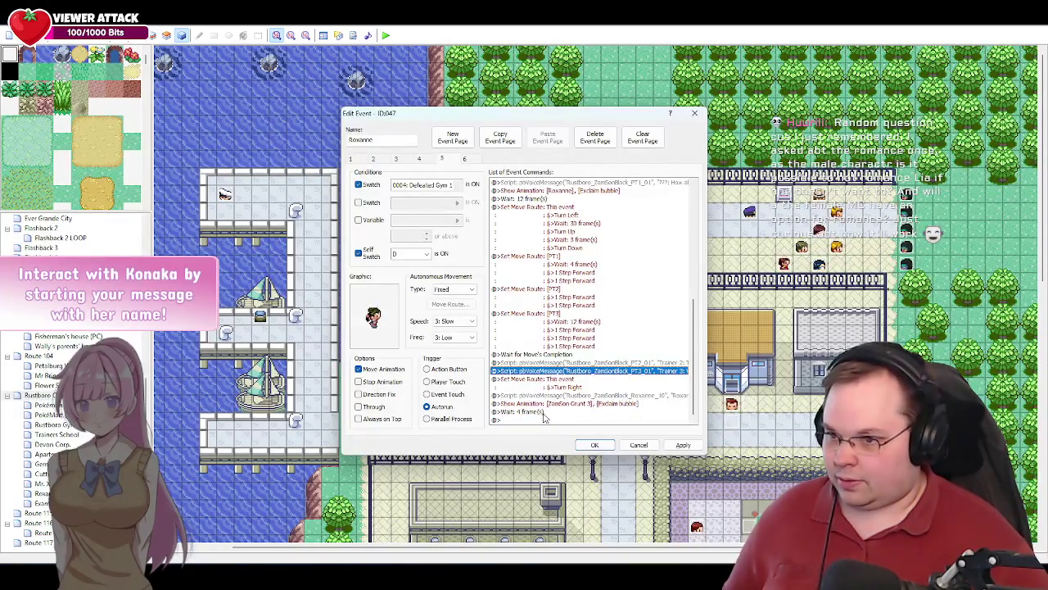
click(528, 420)
key(ctrl+v)
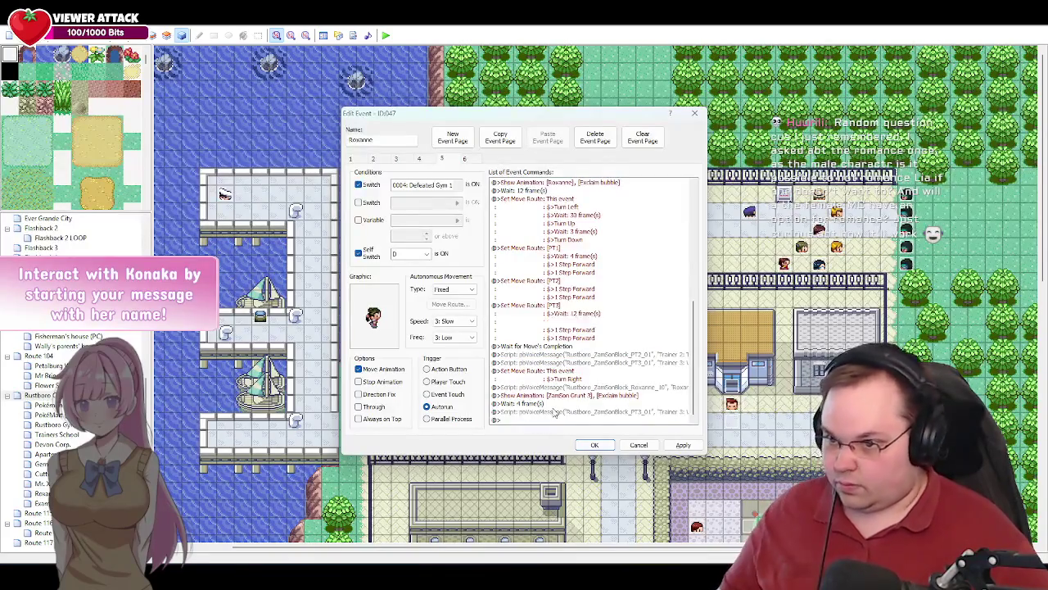
- Replace the pasted line's blasting-off dialogue with Grunt 3's 'Hah! N-no matter!' reply on its own line
double_click(528, 412)
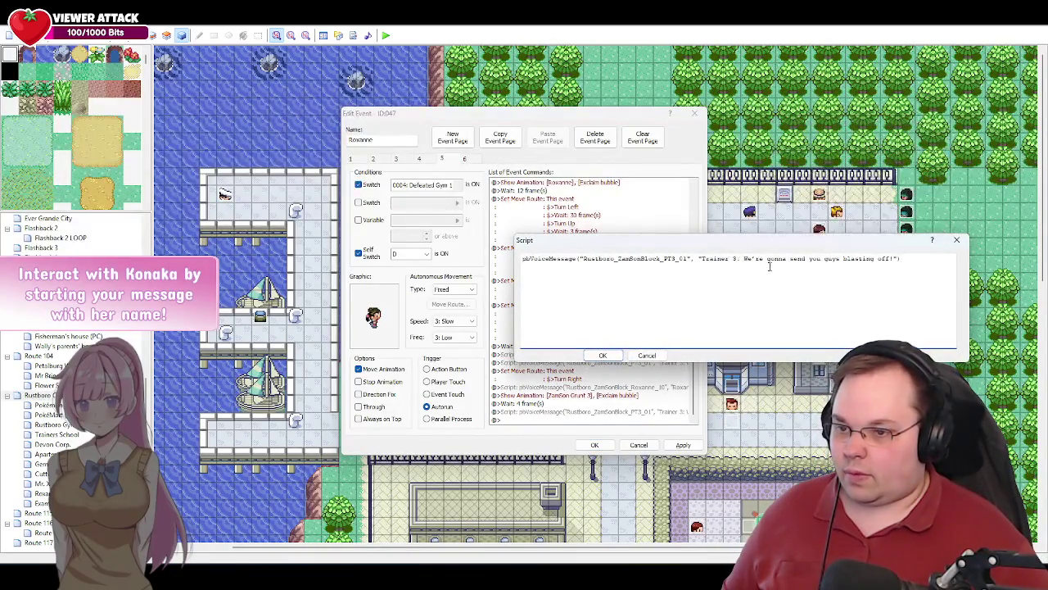
drag(893, 259, 745, 260)
key(alt+Tab)
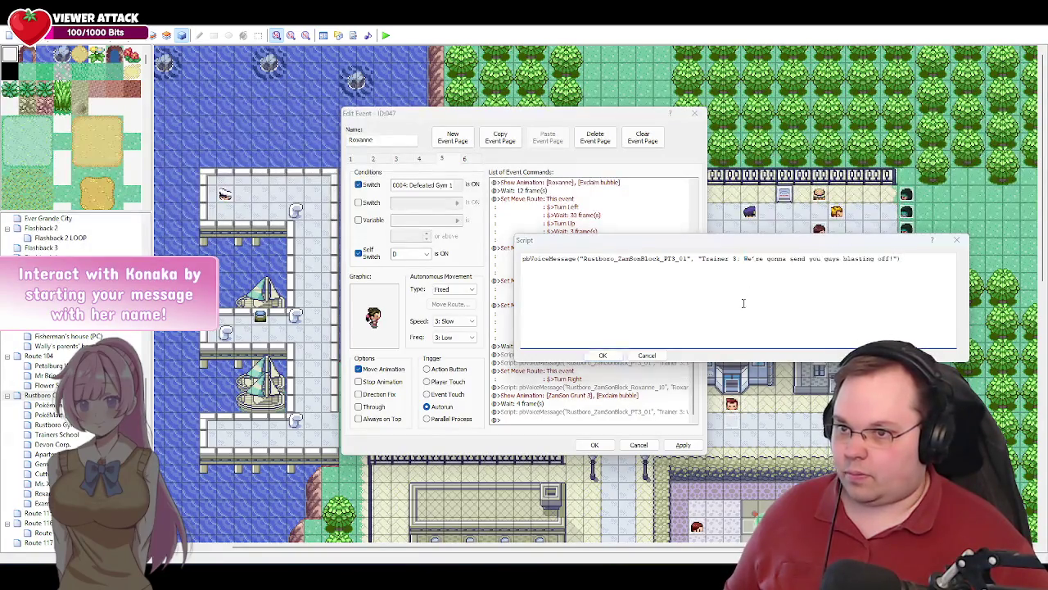
key(ctrl+c)
key(alt+Tab)
key(ctrl+v)
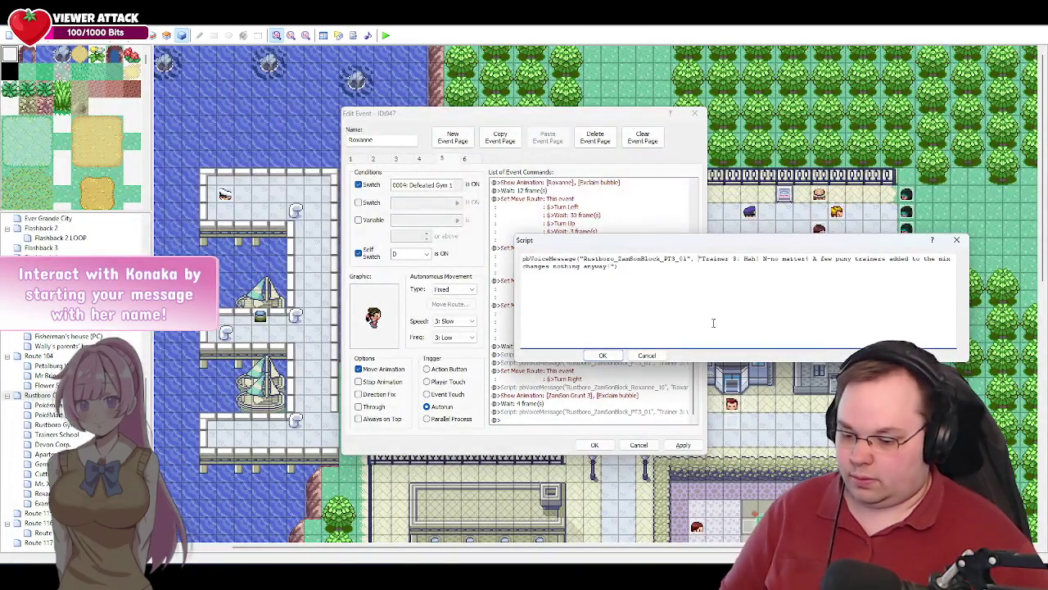
key(Return)
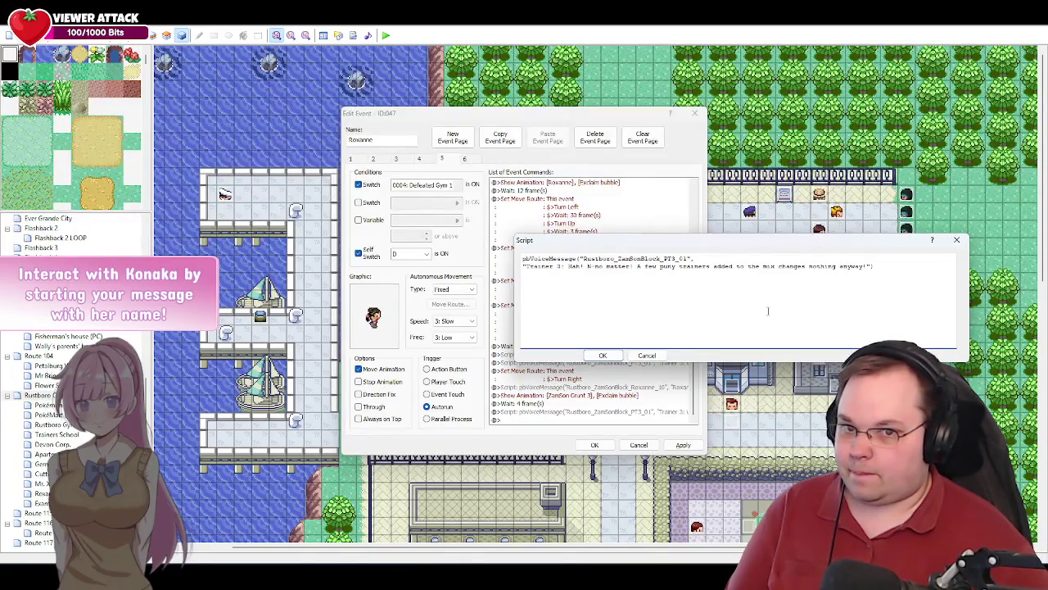
click(603, 355)
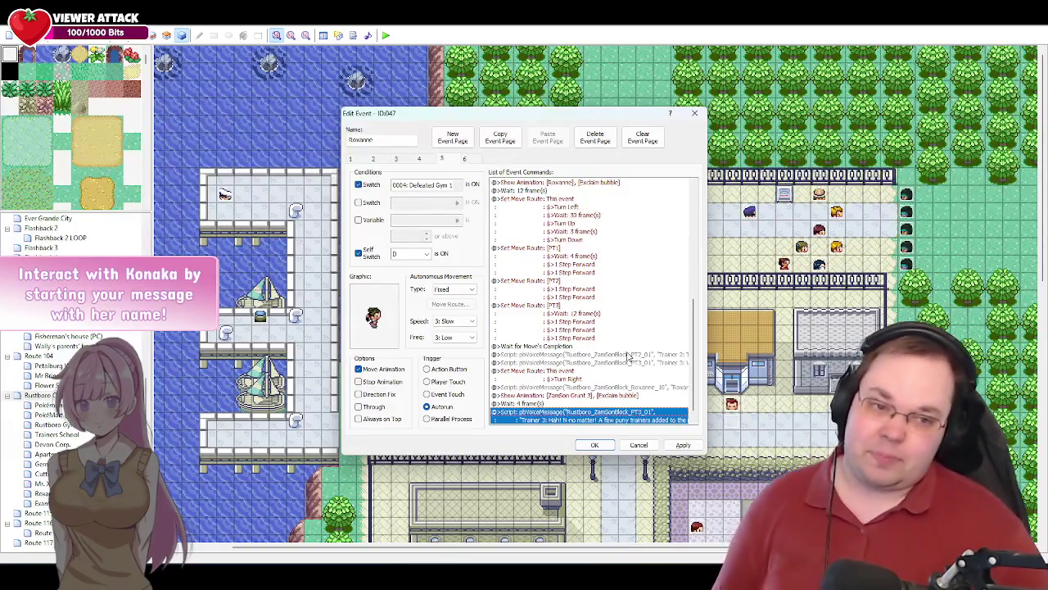
scroll(635, 359, down, 1)
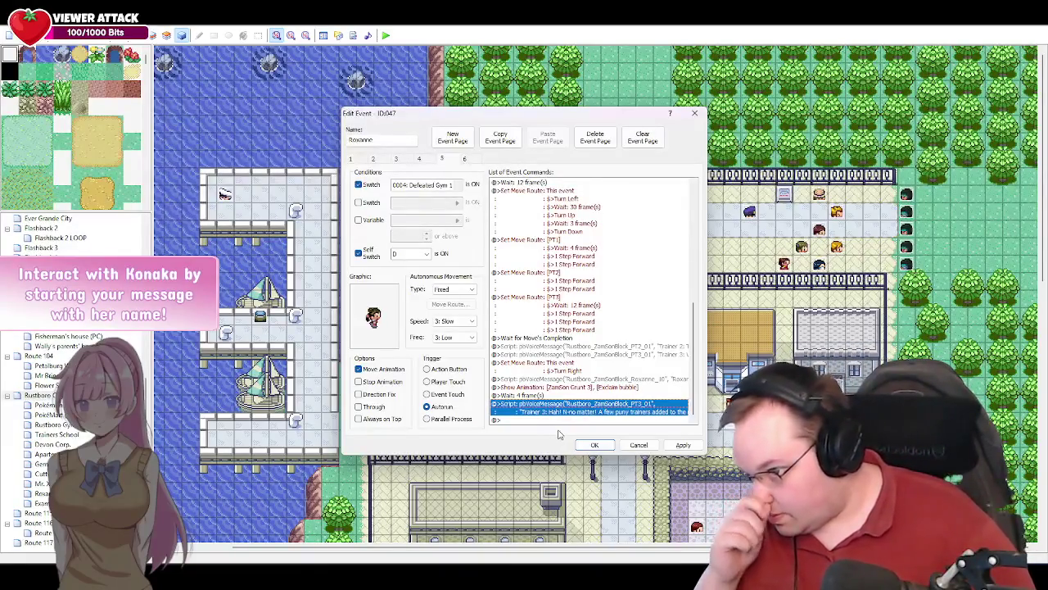
- Select the end of the page 5 cutscene and return to the cutscene script document
click(554, 420)
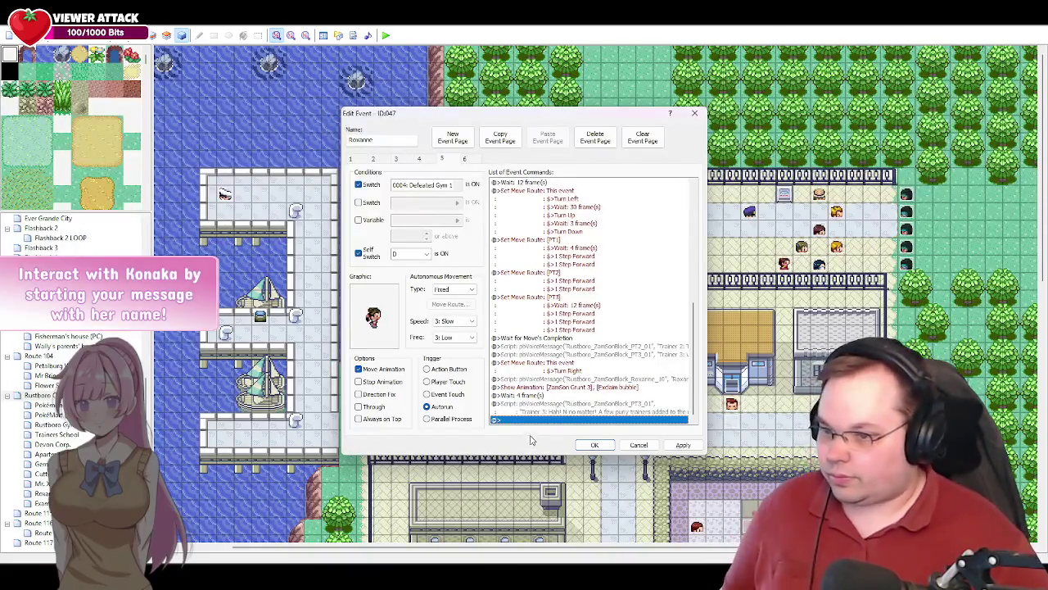
key(alt+Tab)
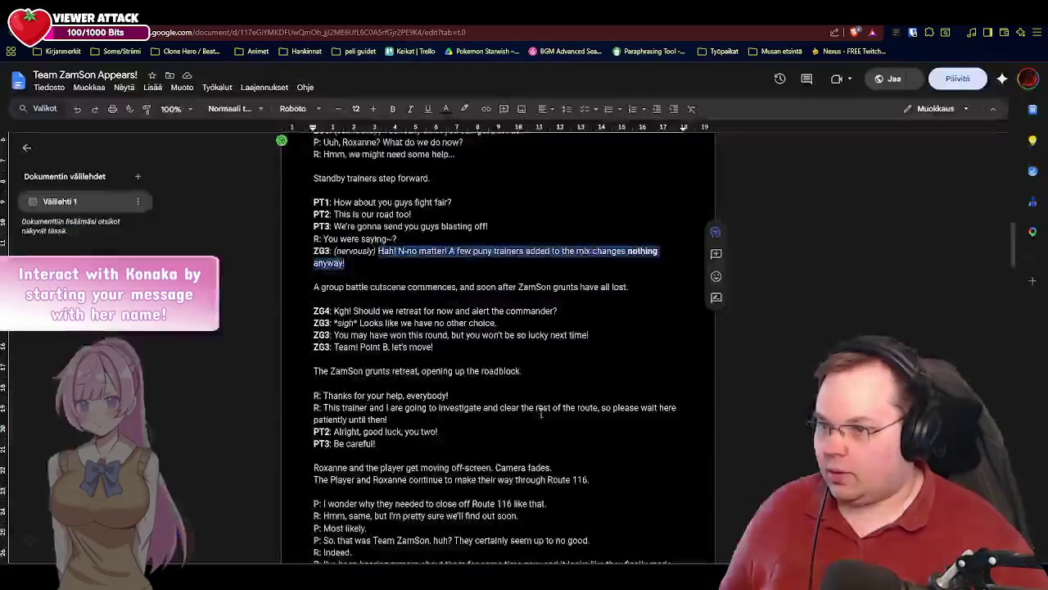
click(561, 311)
scroll(504, 269, down, 1)
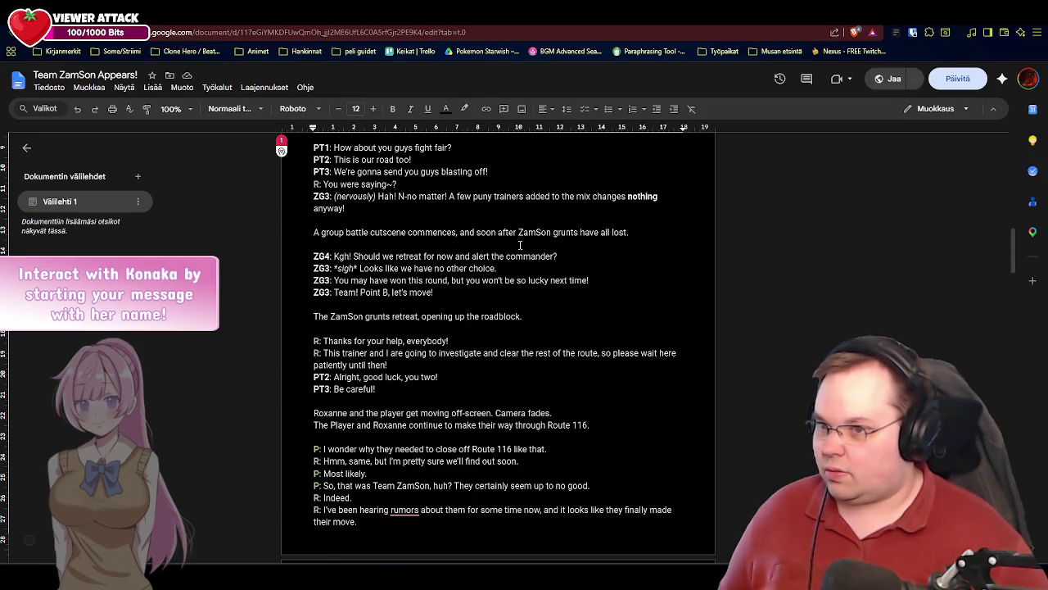
key(alt+Tab)
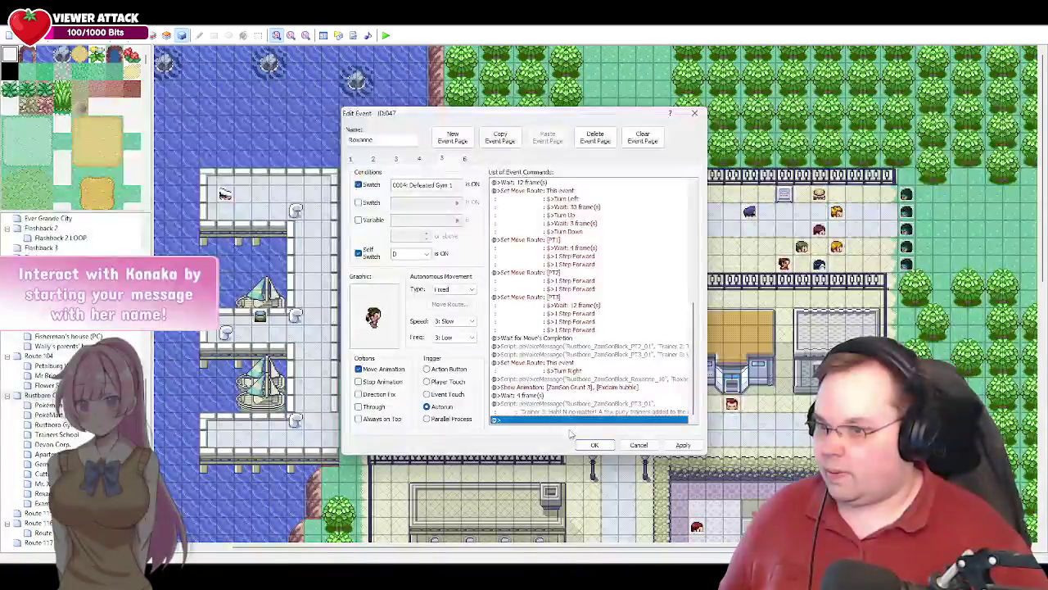
- Revise Trainer 3's 'Hah! N-no matter!' pbVoiceMessage script and confirm it
double_click(588, 411)
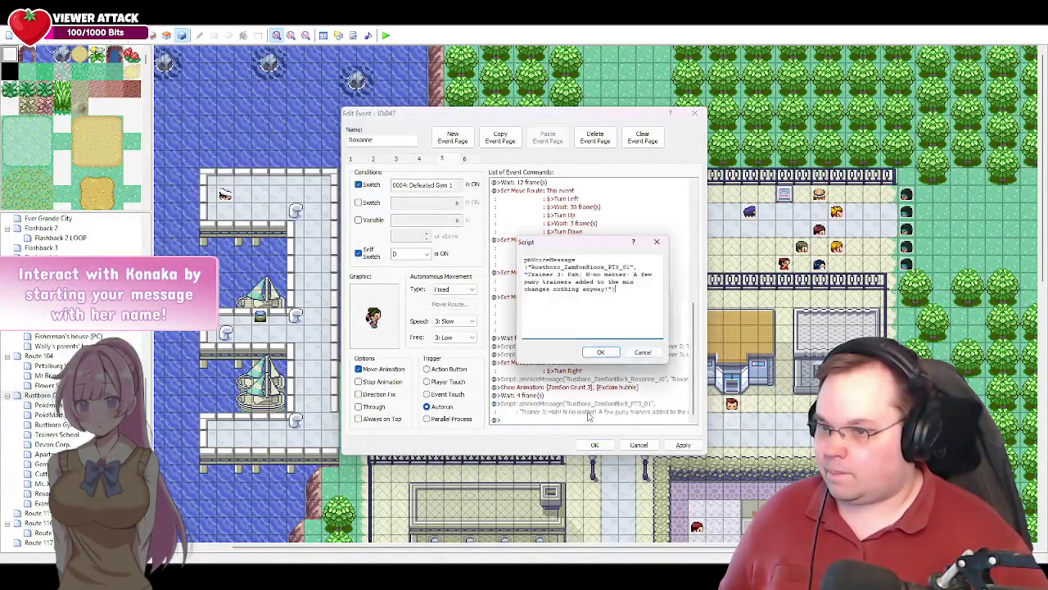
click(649, 360)
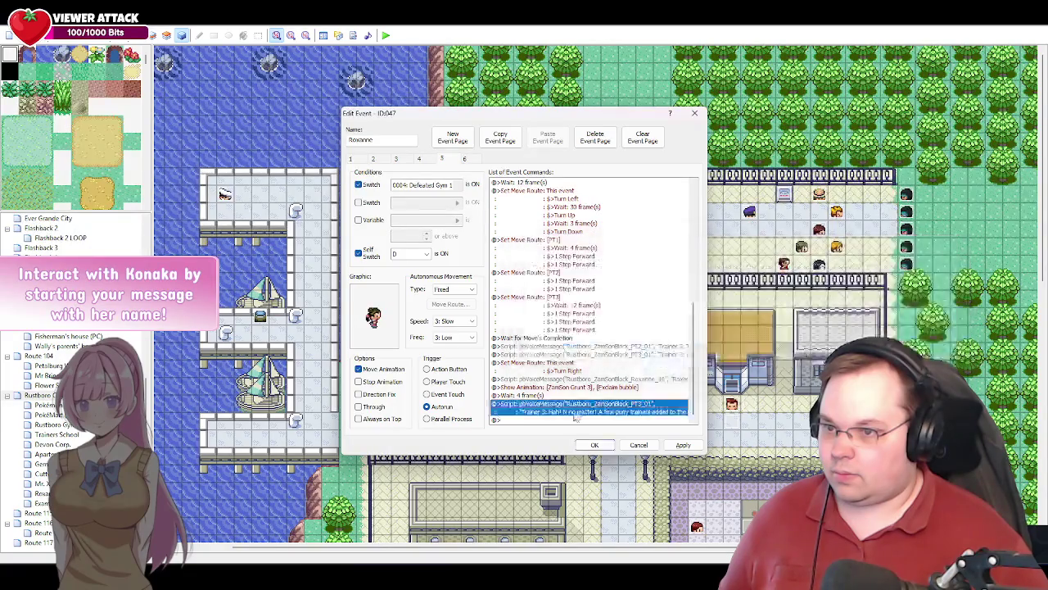
click(549, 421)
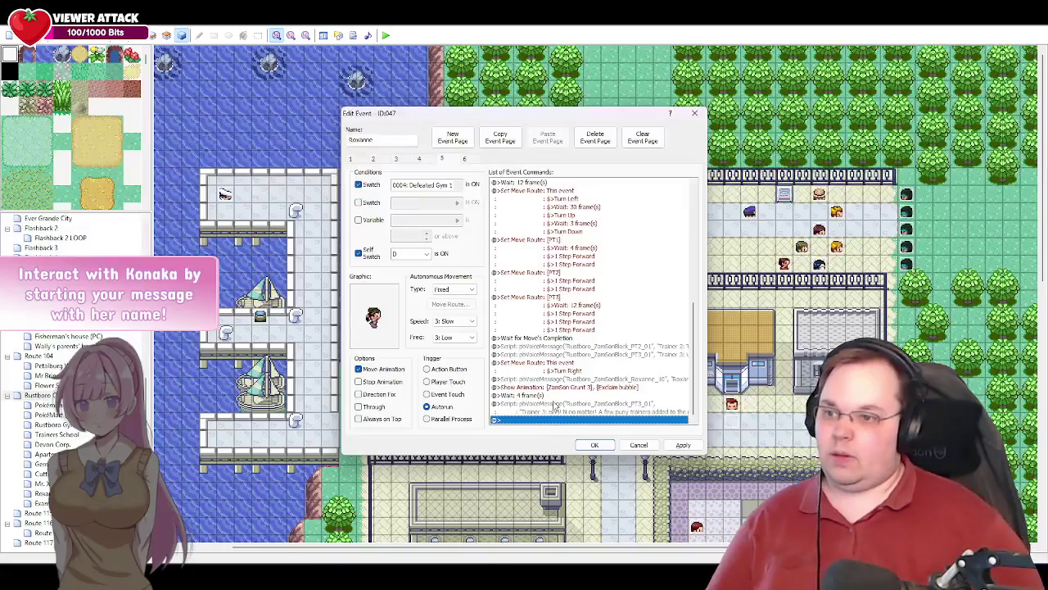
- Add a Change Screen Color Tone with Time 45 and red, green and blue at -255
double_click(512, 421)
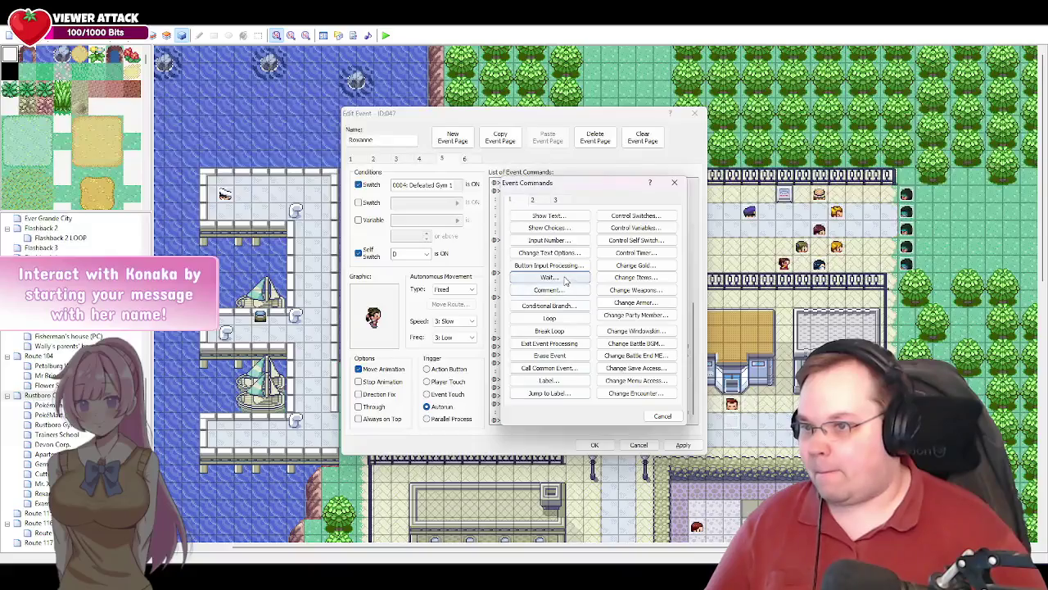
click(538, 201)
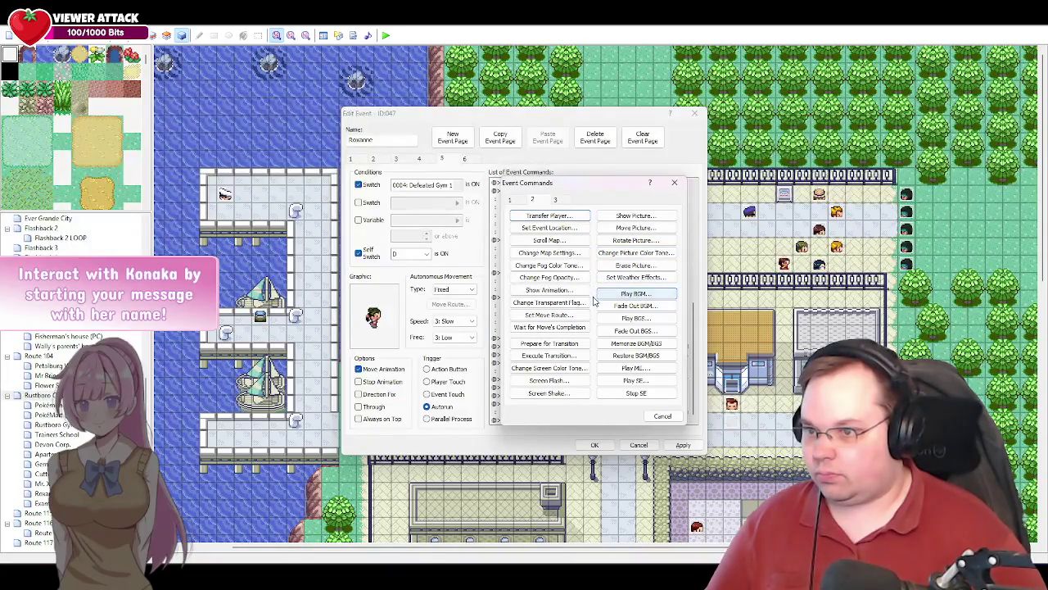
click(563, 369)
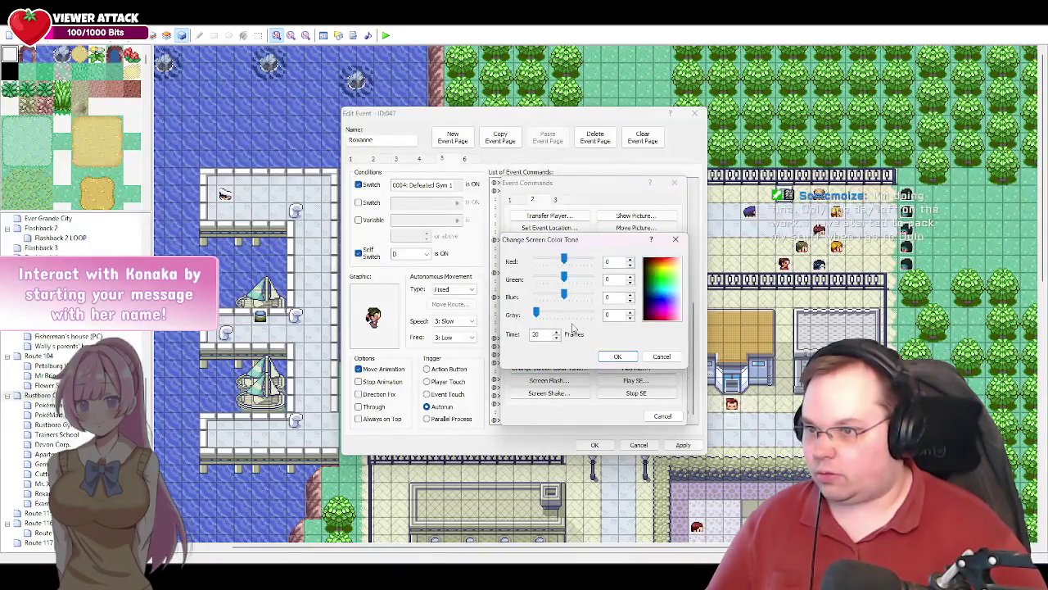
key(BackSpace)
key(BackSpace)
text(5)
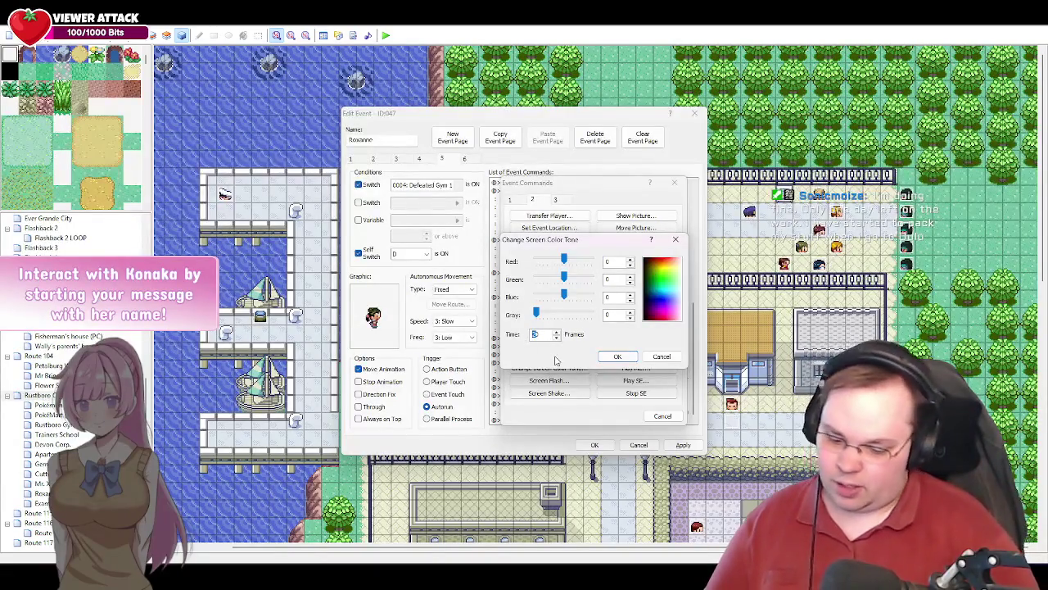
text(45)
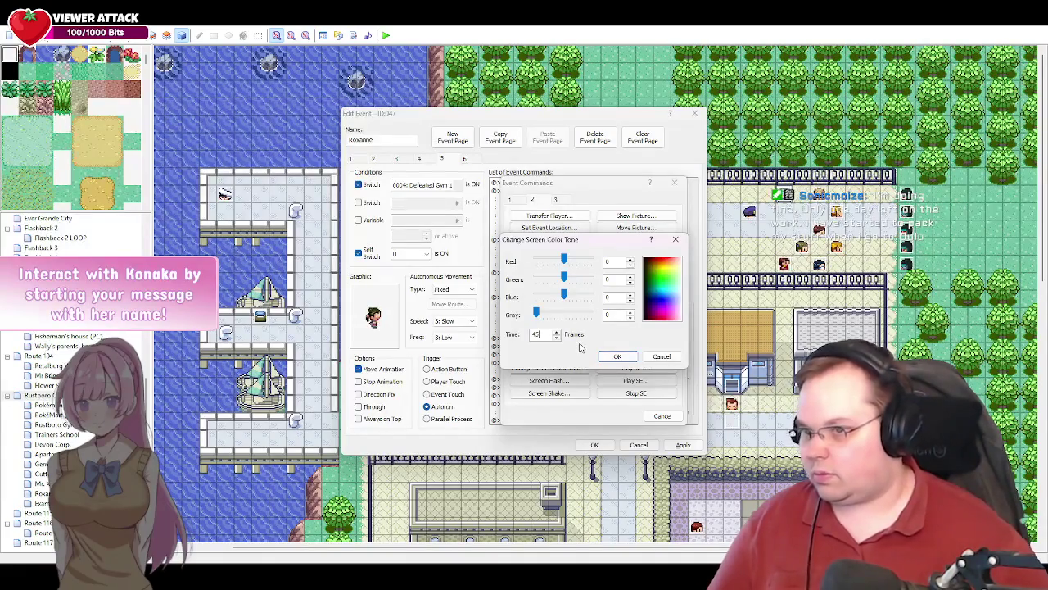
click(564, 260)
mouse_move(564, 260)
mouse_down()
mouse_move(528, 261)
mouse_move(537, 296)
mouse_up()
click(618, 356)
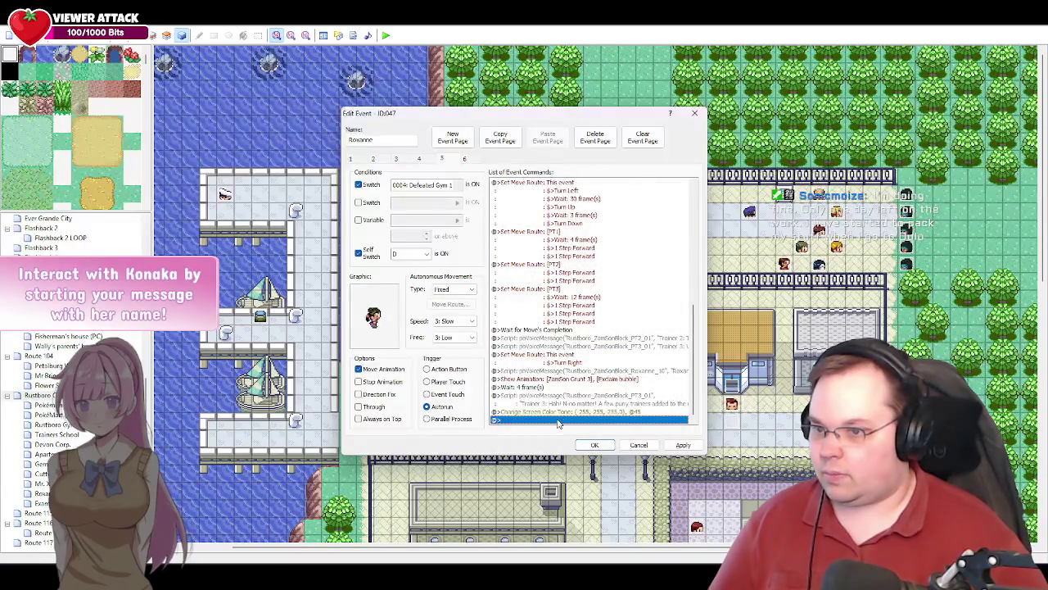
- Add a 60-frame Wait after the blackout
double_click(529, 421)
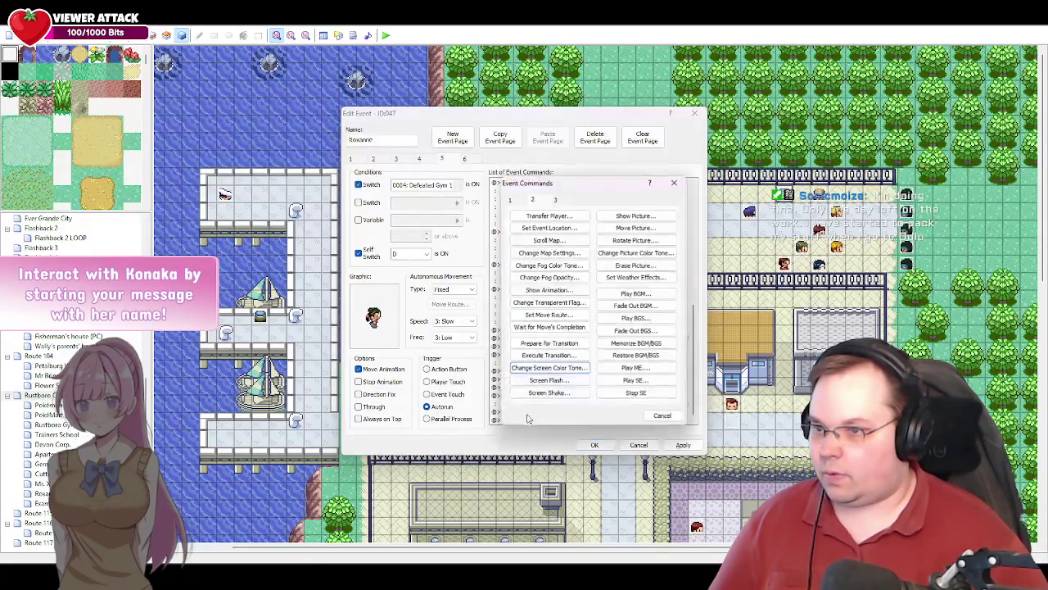
click(510, 199)
click(550, 278)
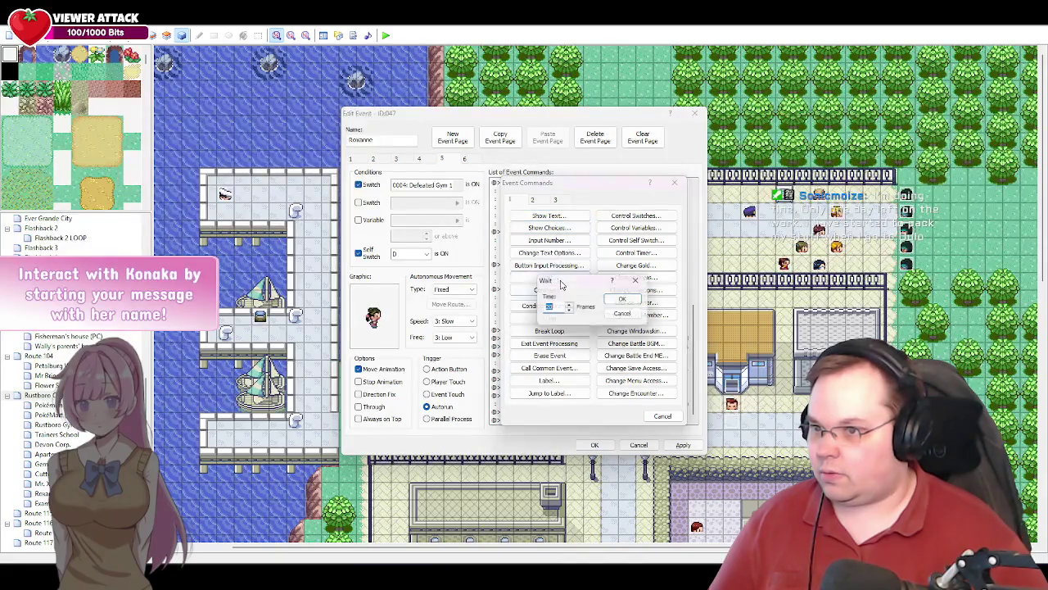
text(45)
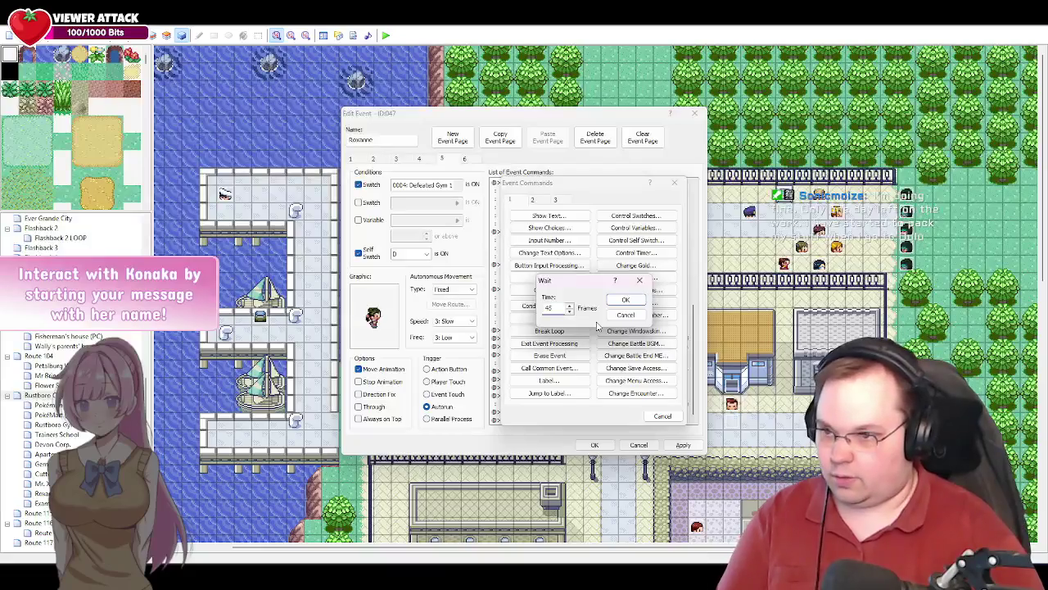
key(BackSpace)
key(BackSpace)
text(60)
click(625, 300)
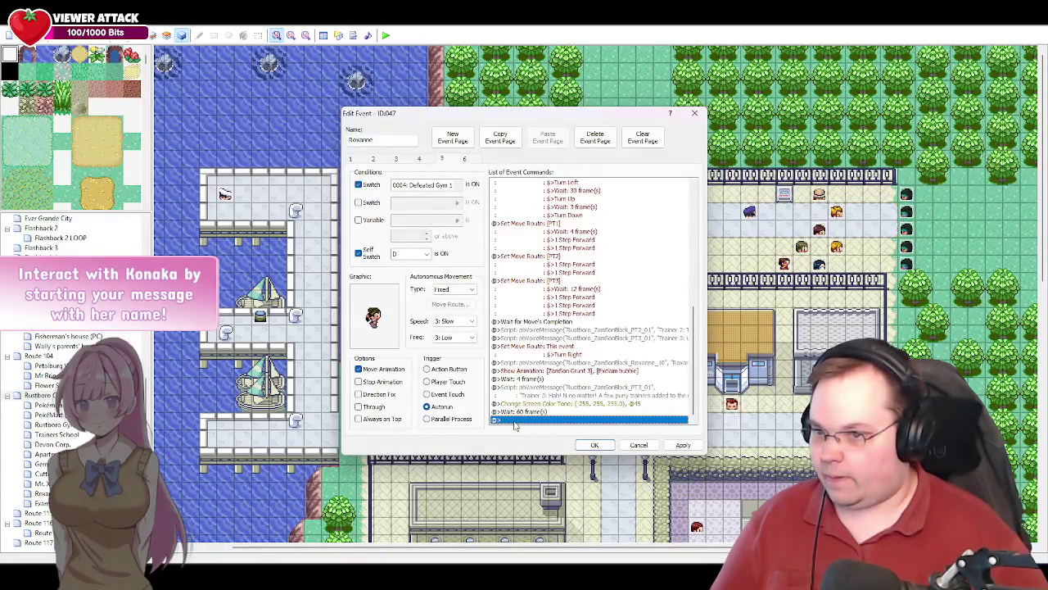
- Add a Change Screen Color Tone restoring normal tone (0,0,0,0) over 45 frames
double_click(515, 420)
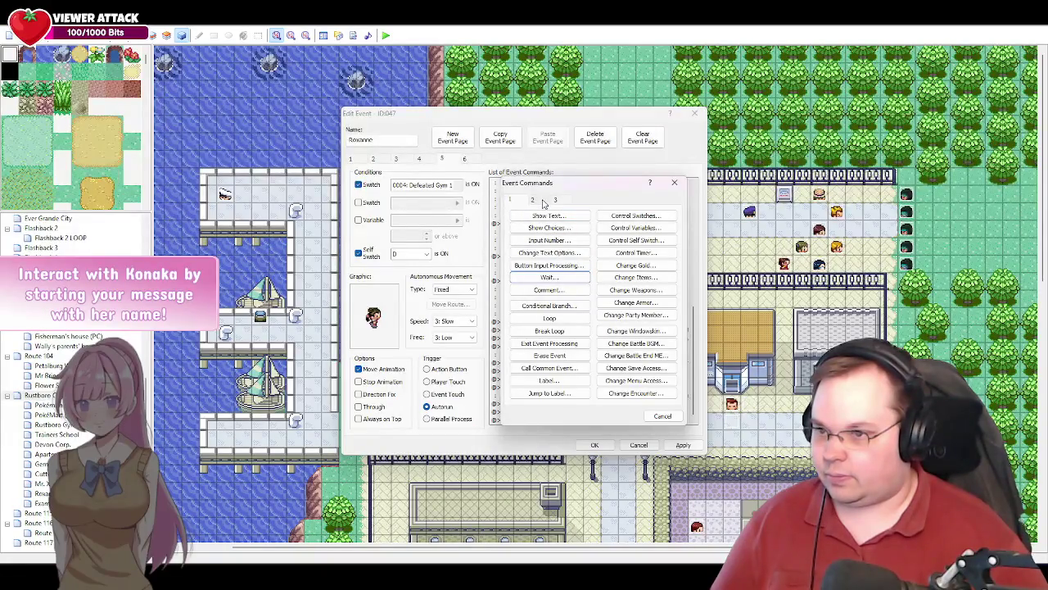
click(537, 200)
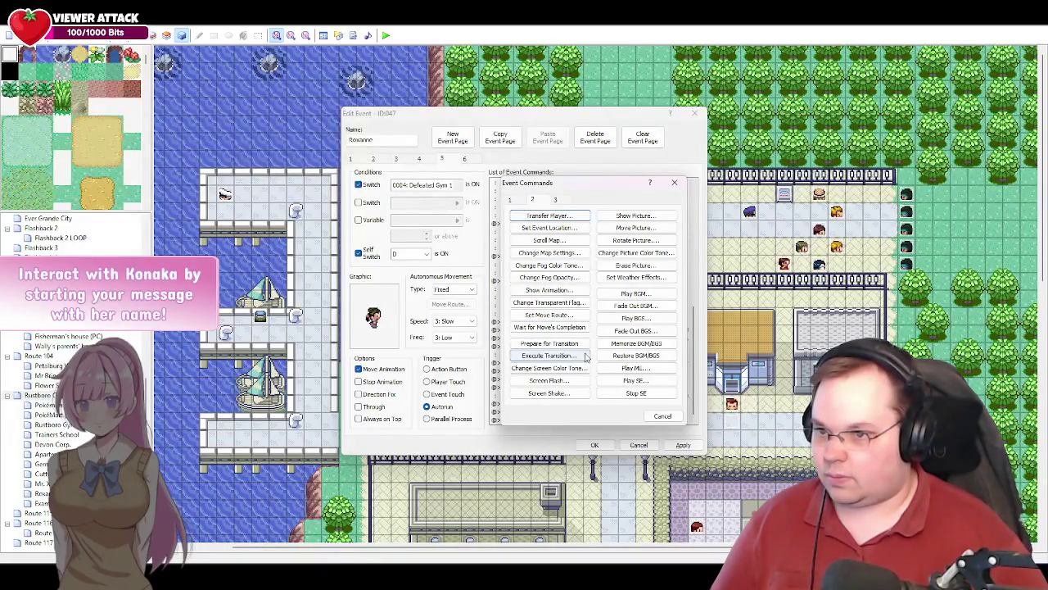
click(557, 368)
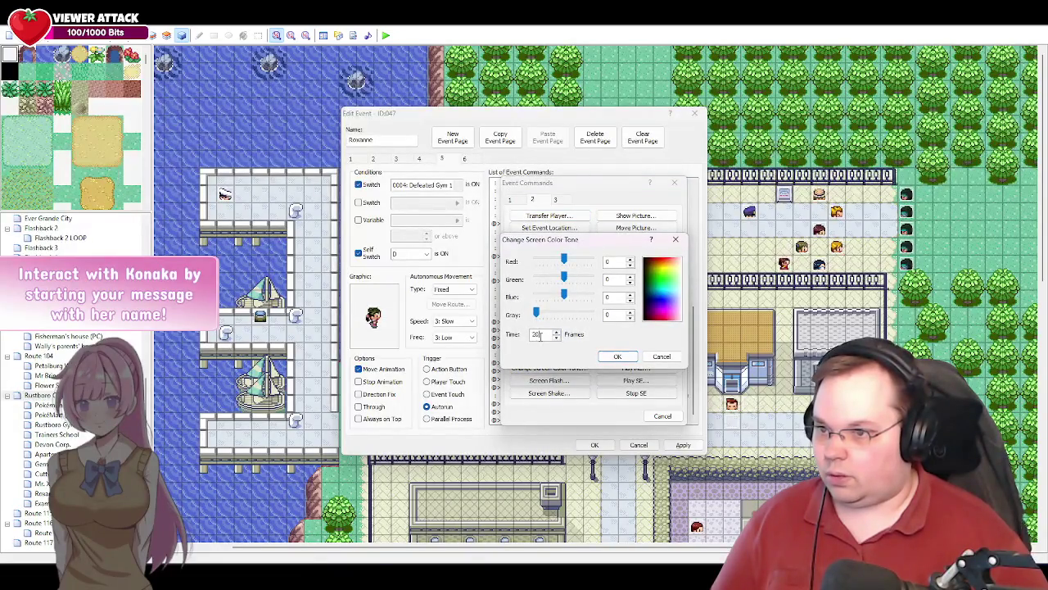
text(45)
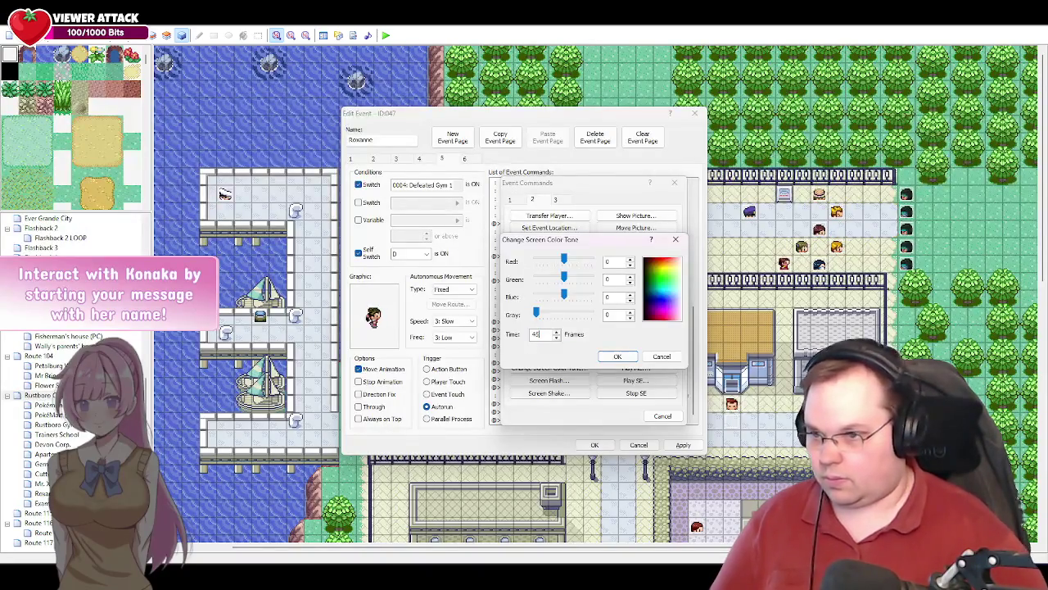
click(617, 356)
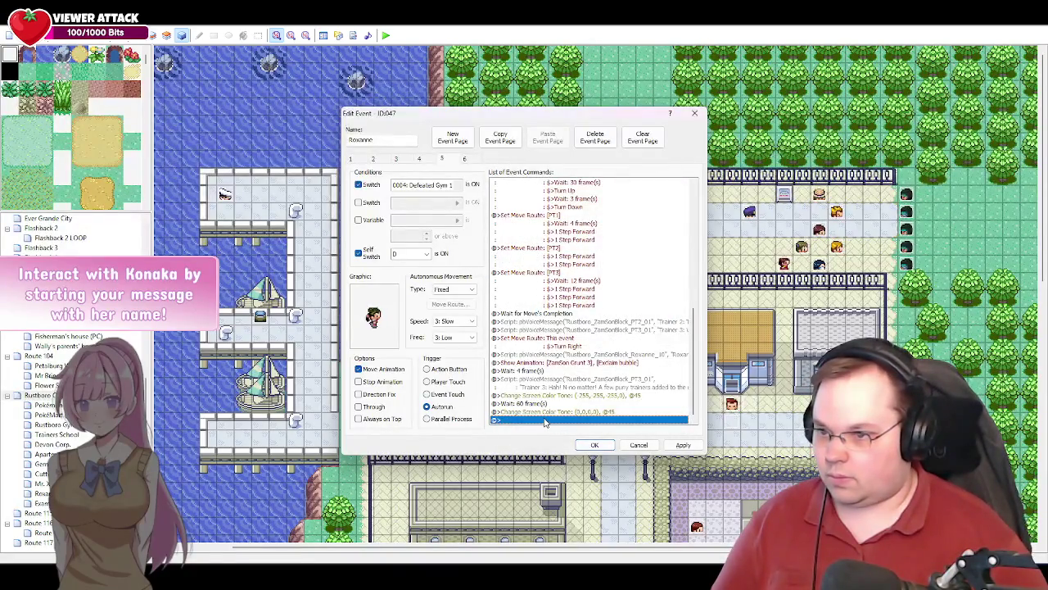
- Add a final 45-frame Wait and apply the changes to the event
double_click(544, 422)
click(511, 199)
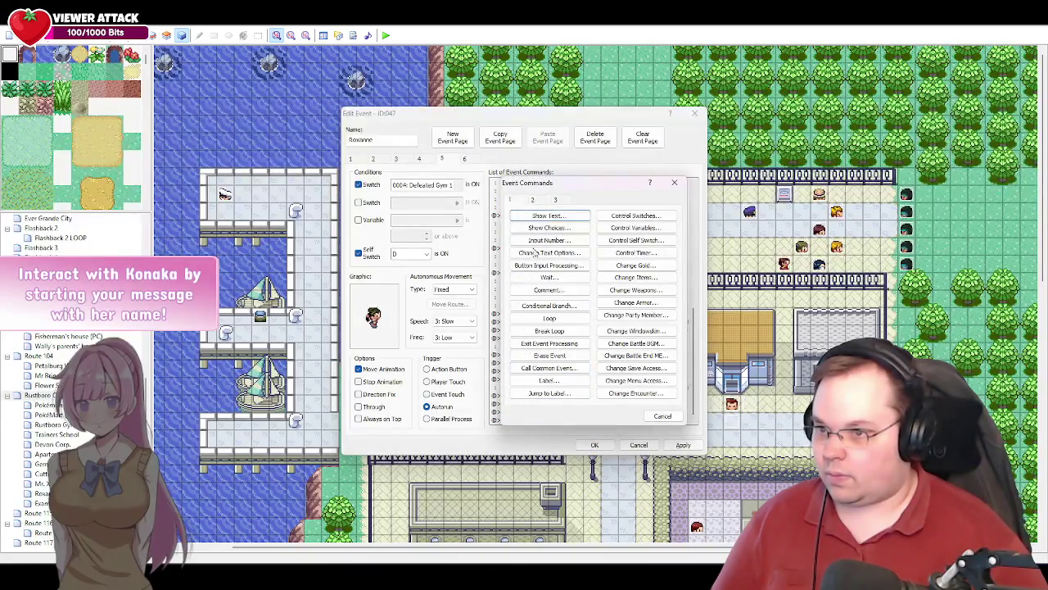
click(557, 279)
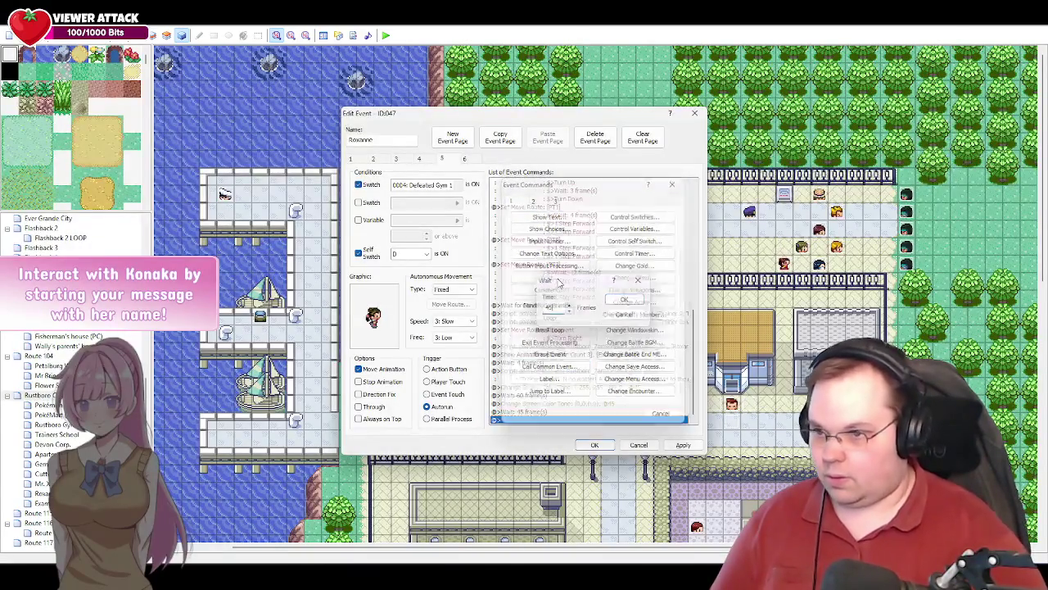
key(Return)
click(680, 446)
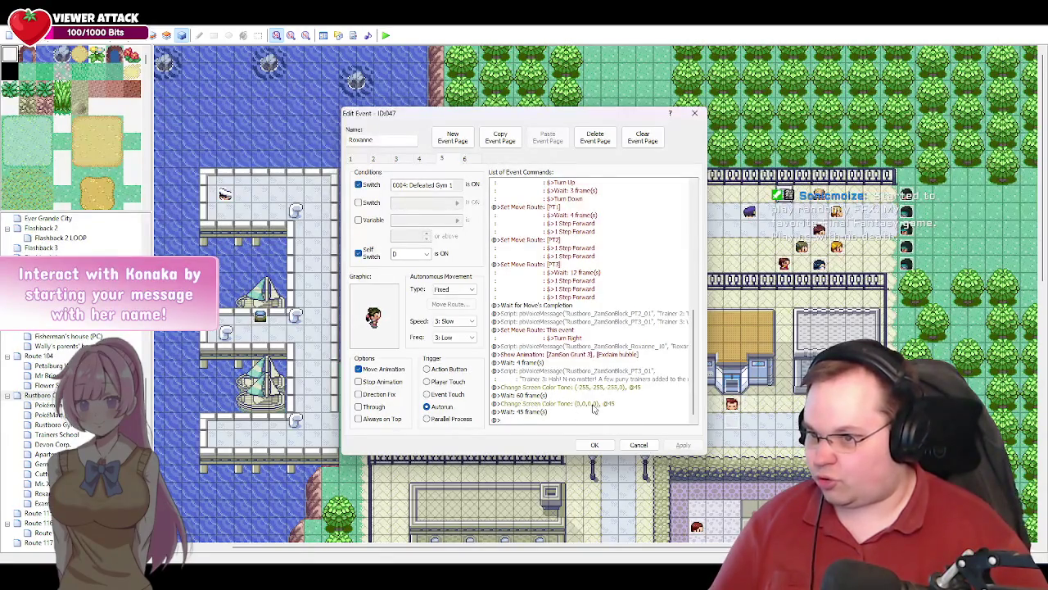
- Insert a 'Battle jump to ball' Play SE command before the screen tone restore
click(547, 404)
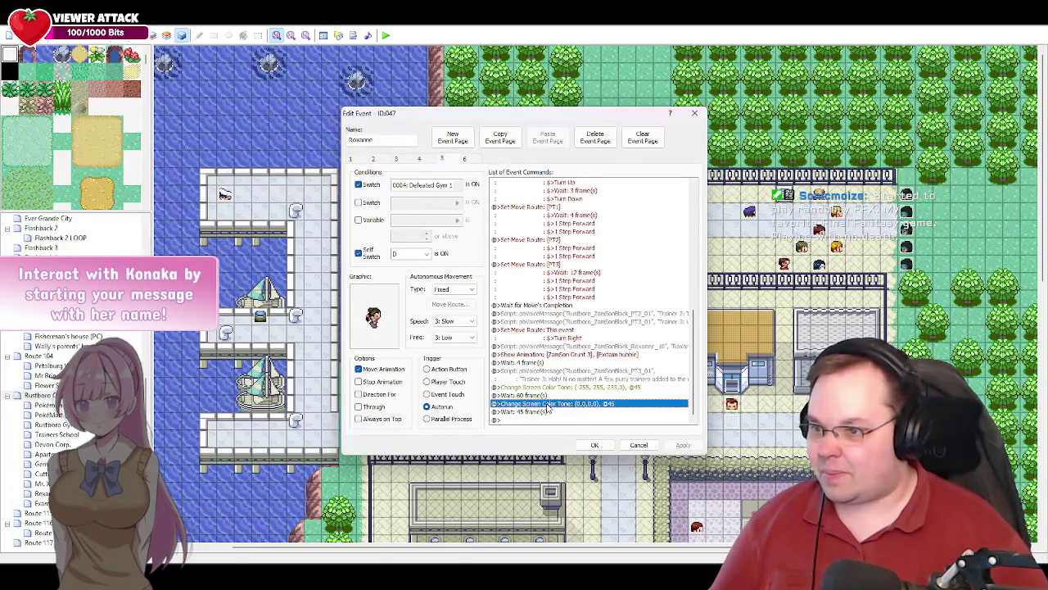
double_click(572, 419)
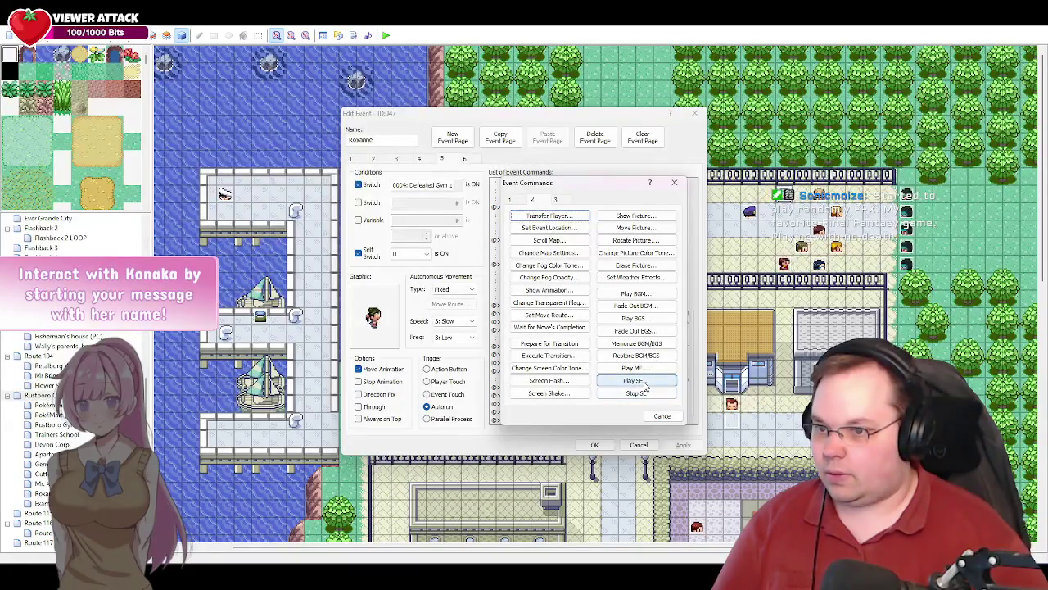
click(645, 384)
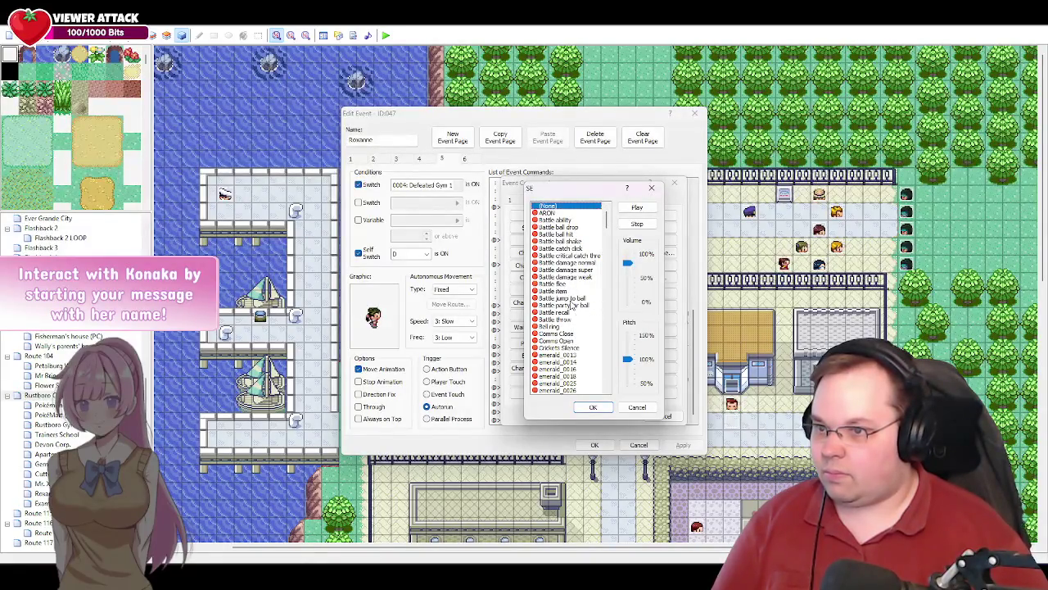
click(560, 285)
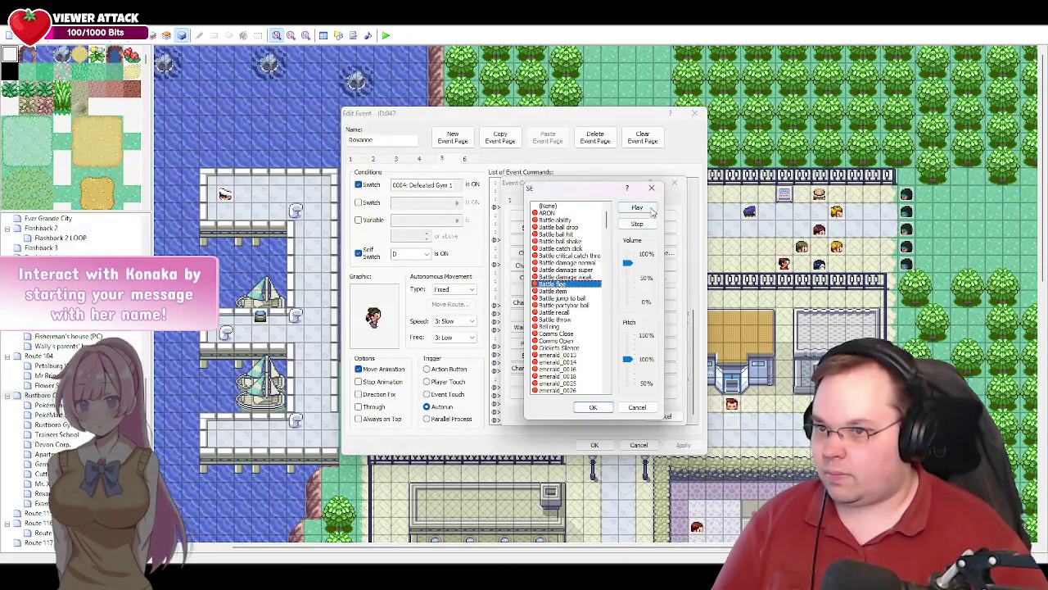
click(582, 298)
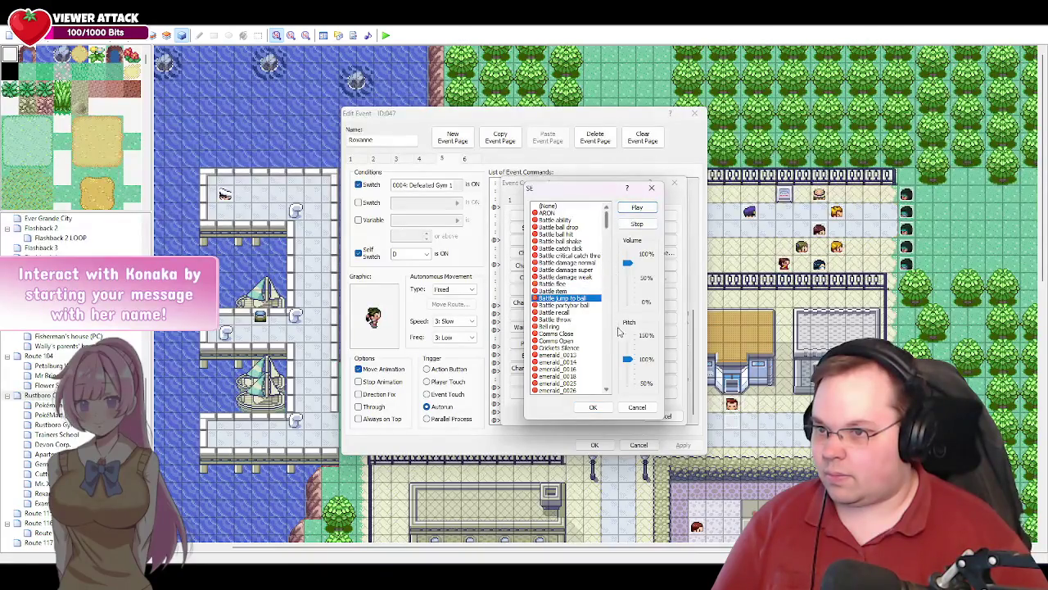
click(586, 305)
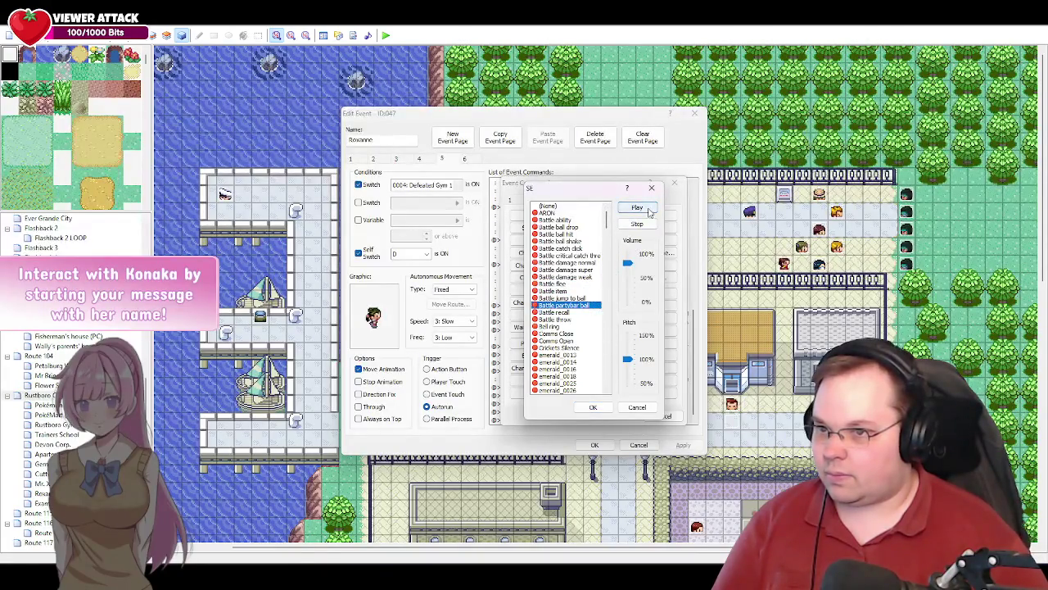
click(585, 298)
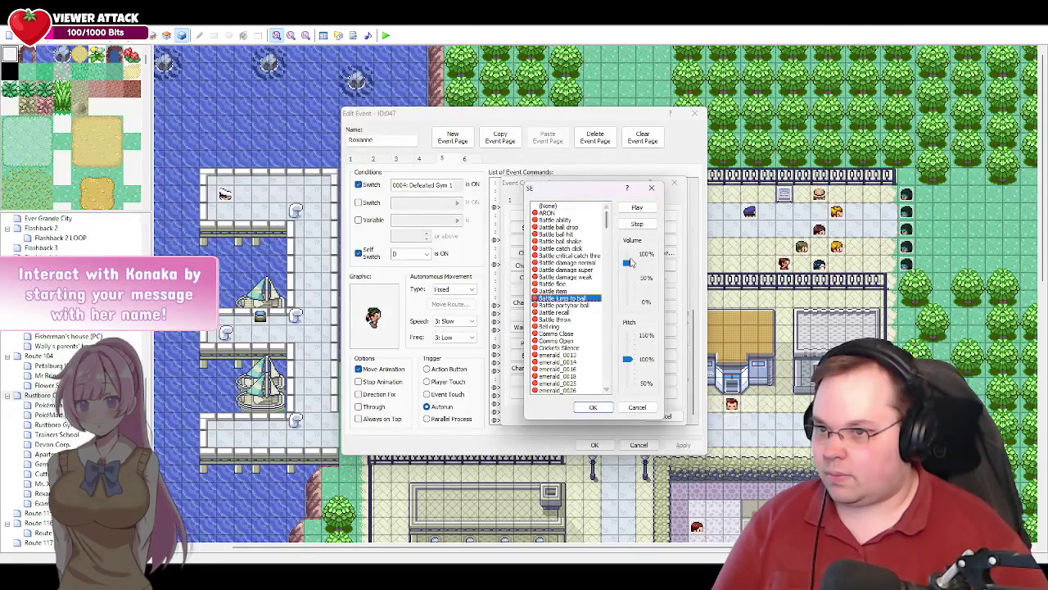
click(593, 407)
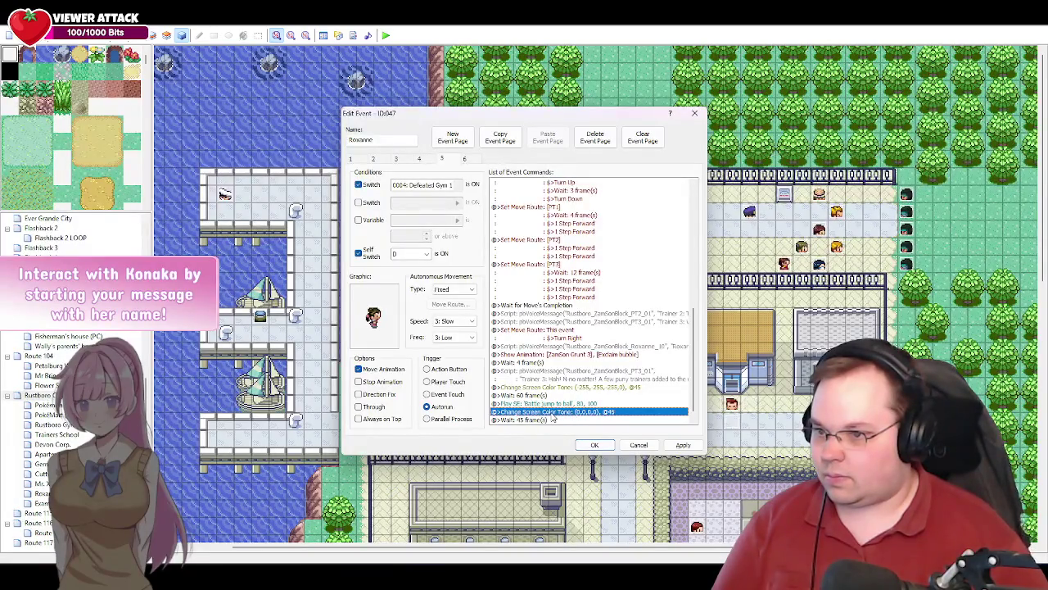
double_click(554, 419)
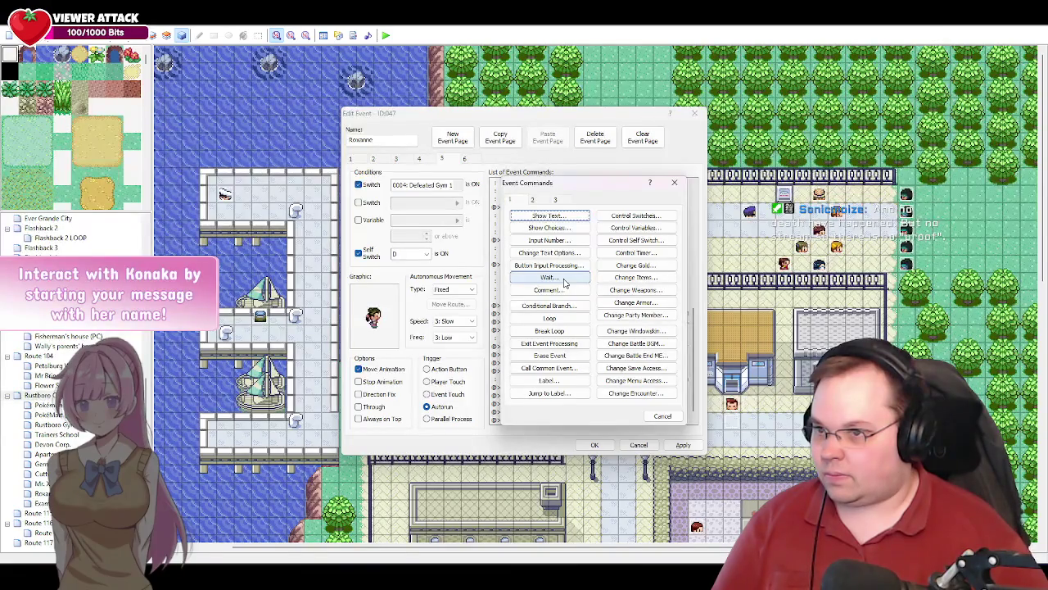
- Insert a 6-frame Wait followed by a second copy of the jump-to-ball sound
click(563, 282)
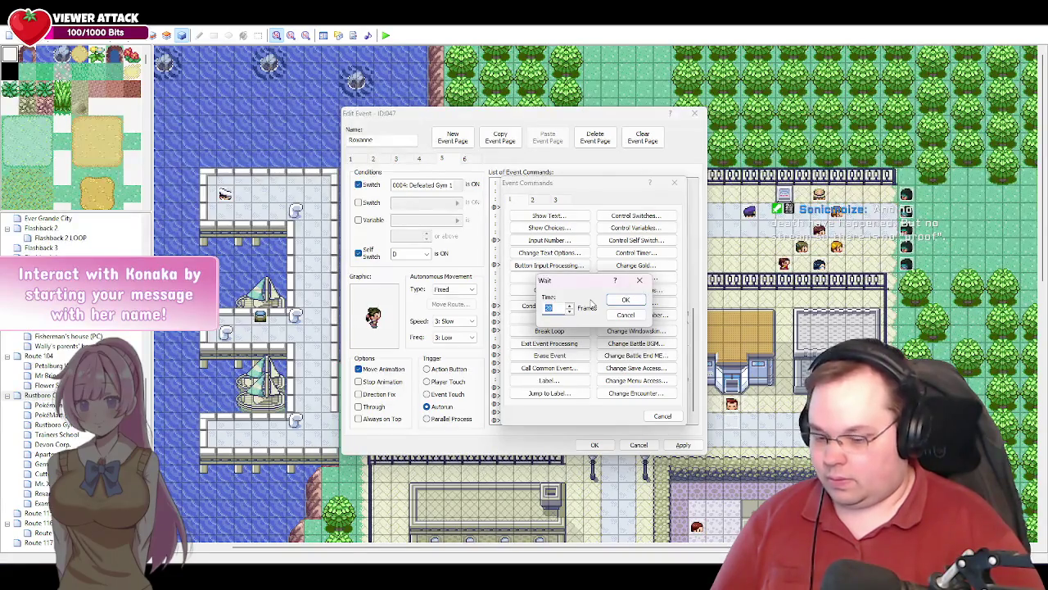
text(6)
key(Return)
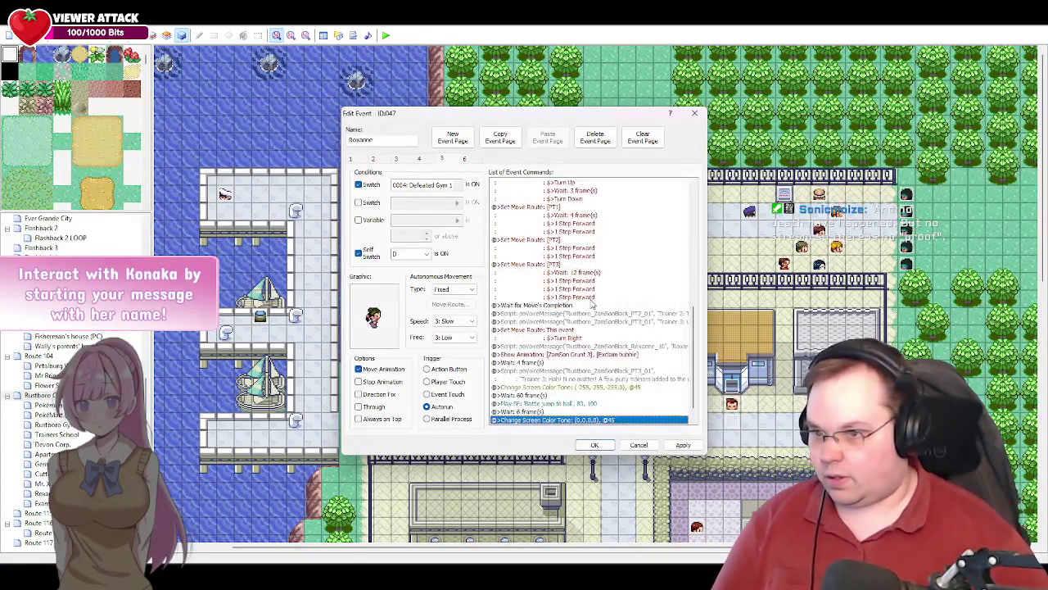
click(557, 403)
key(ctrl+c)
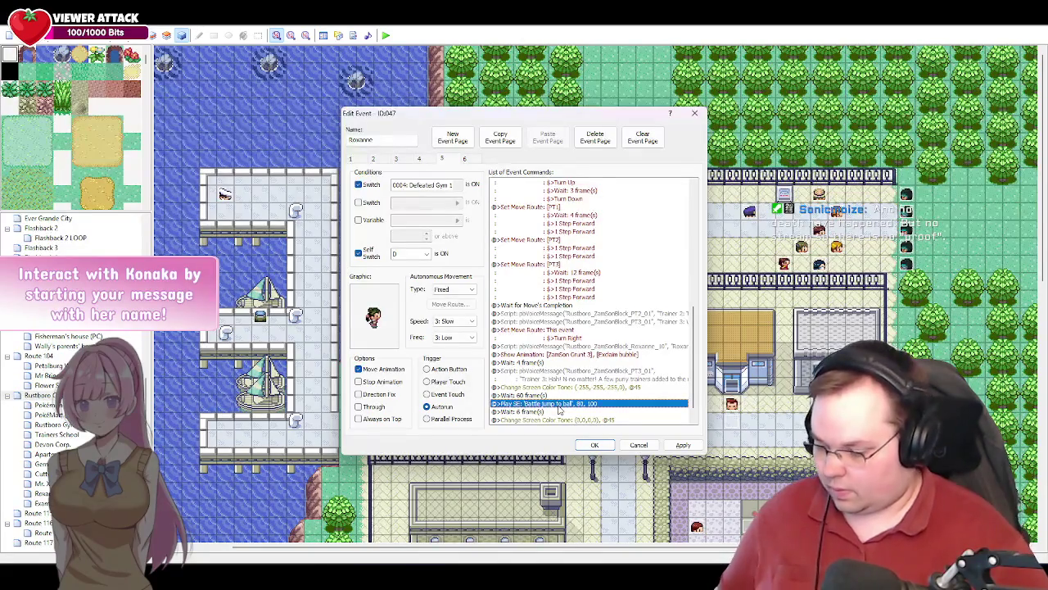
click(563, 419)
key(ctrl+v)
- Insert a 3-frame Wait followed by a third copy of the jump-to-ball sound
scroll(584, 411, down, 1)
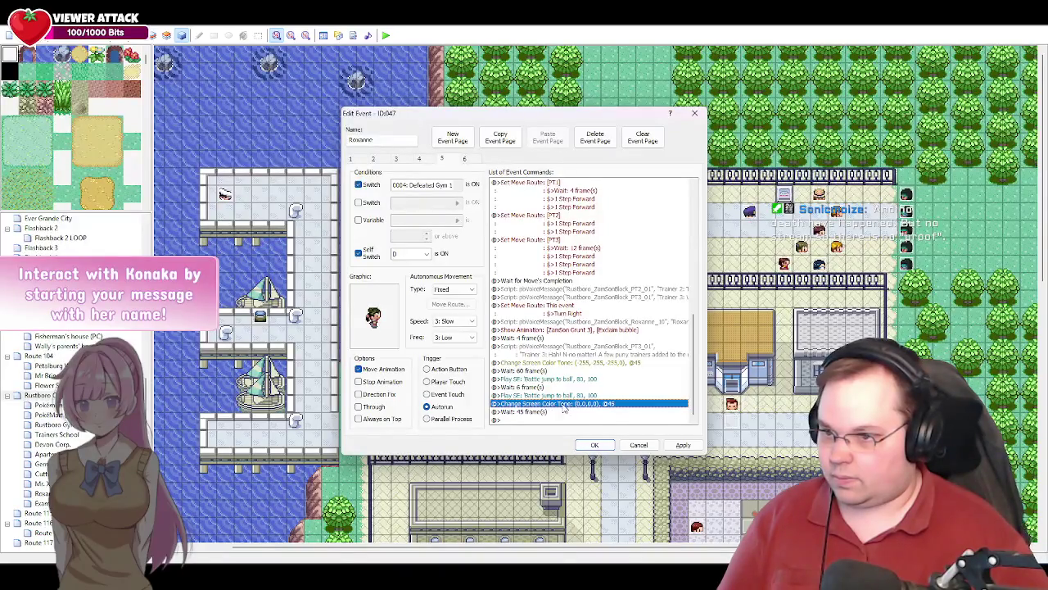
double_click(567, 419)
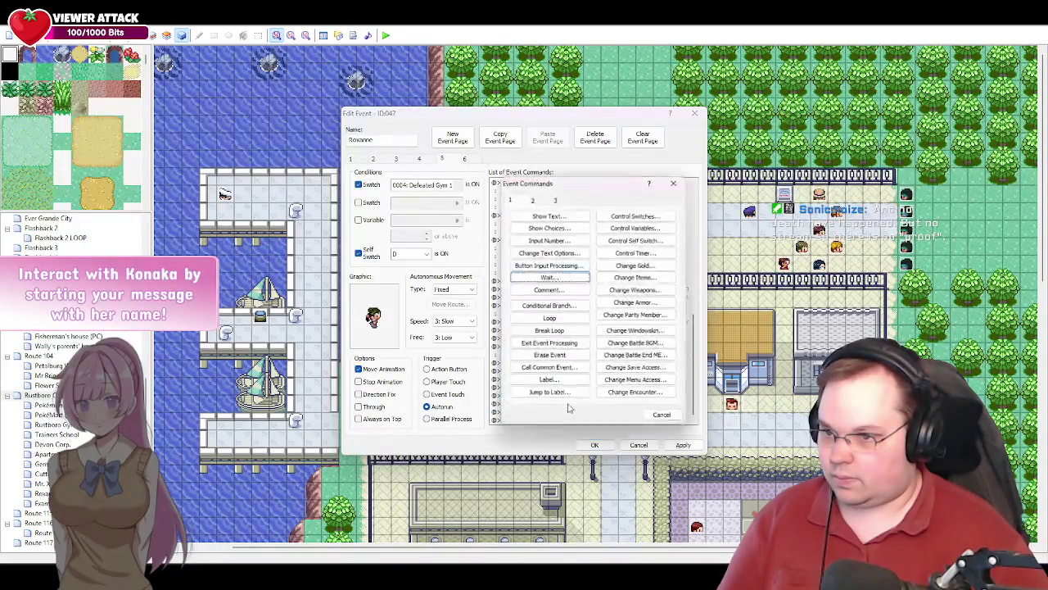
click(554, 278)
text(45)
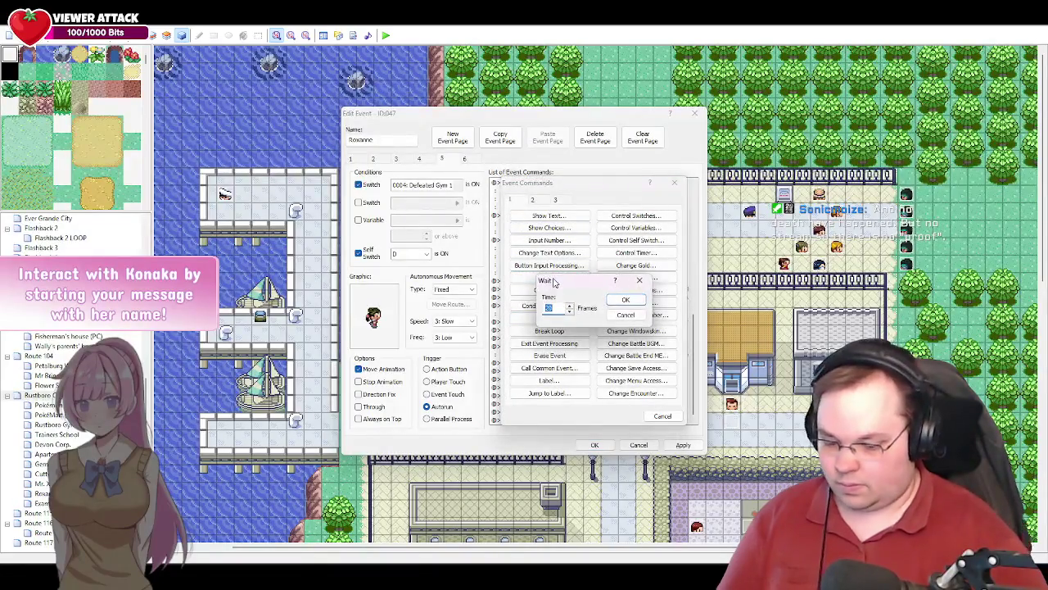
key(Return)
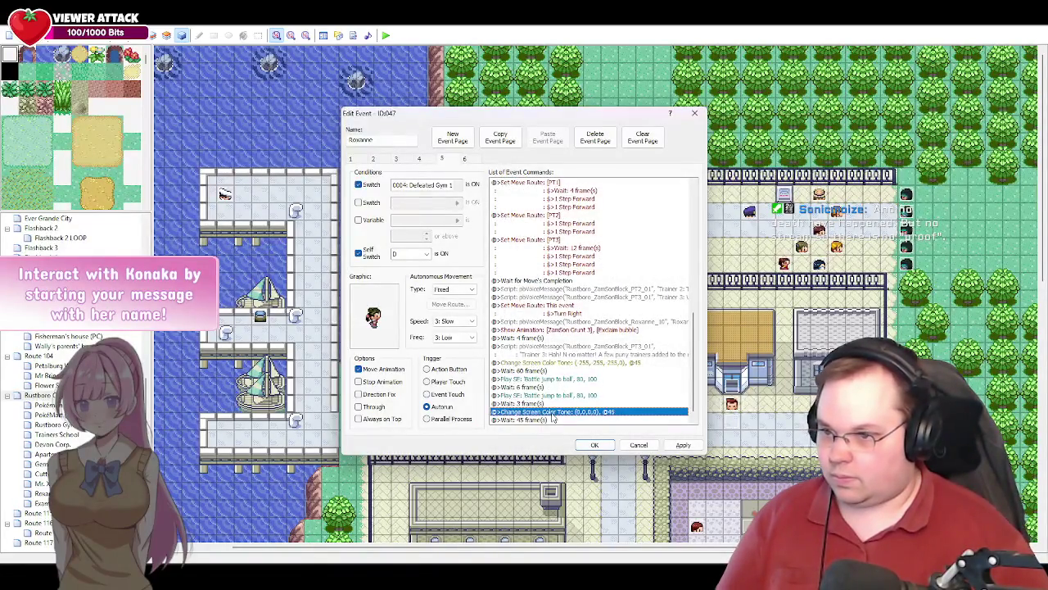
key(ctrl+v)
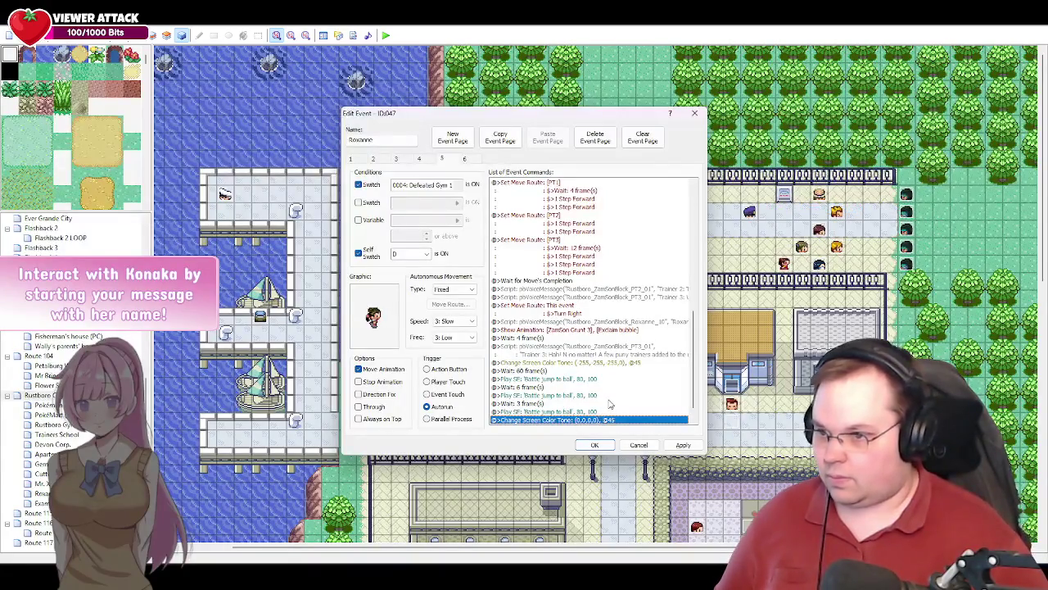
- Shorten the 60-frame Wait to 45 frames
scroll(629, 398, down, 1)
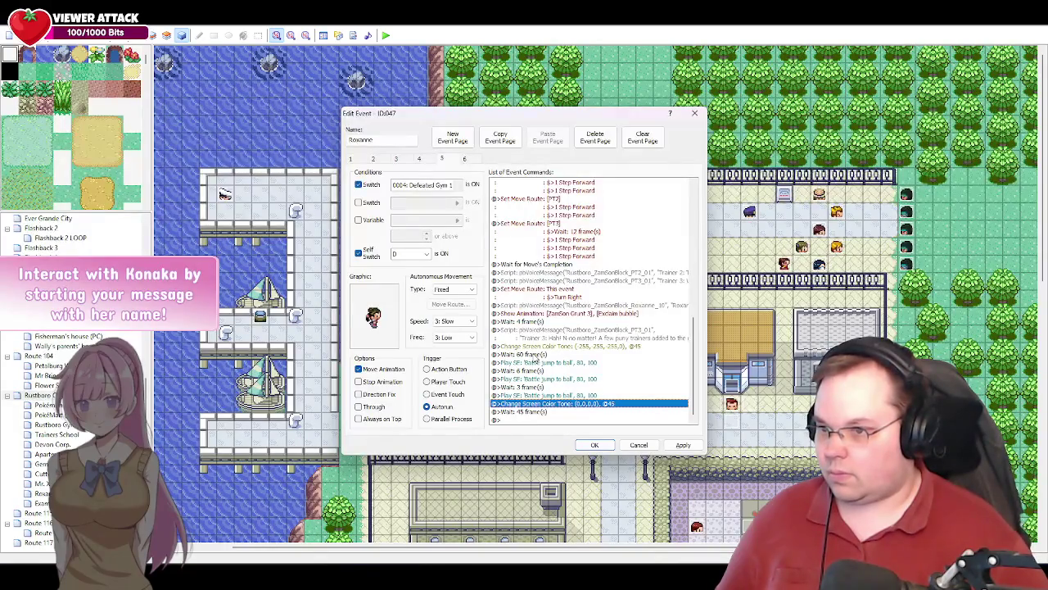
double_click(536, 355)
text(45)
key(Return)
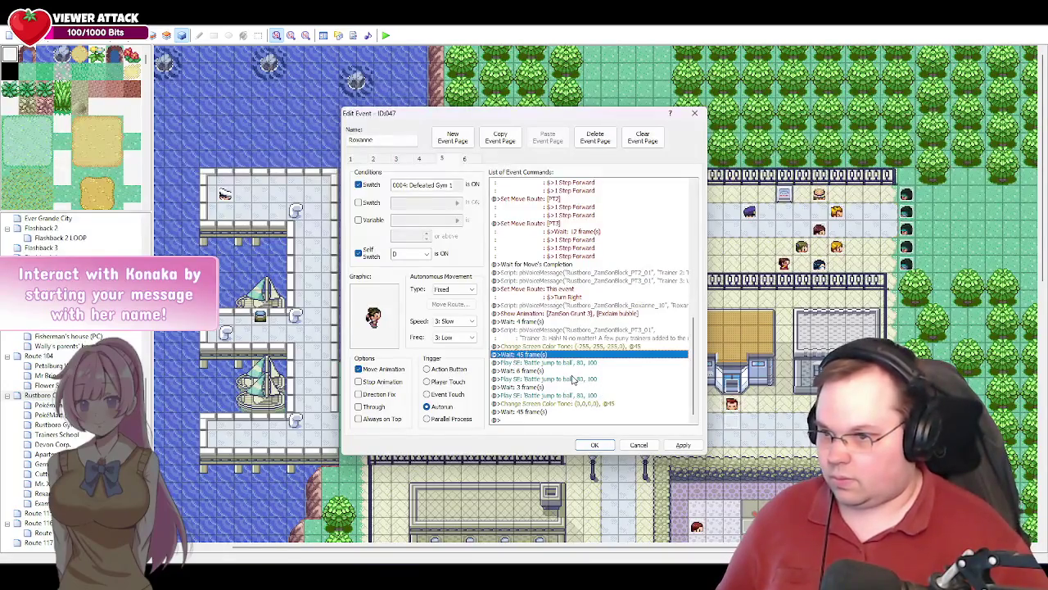
click(554, 405)
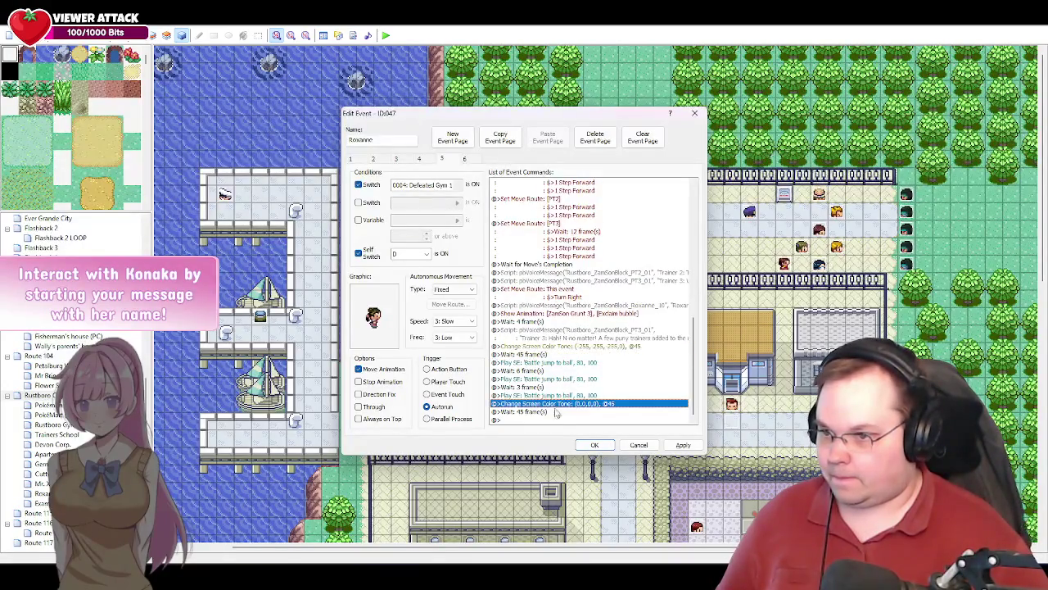
double_click(564, 419)
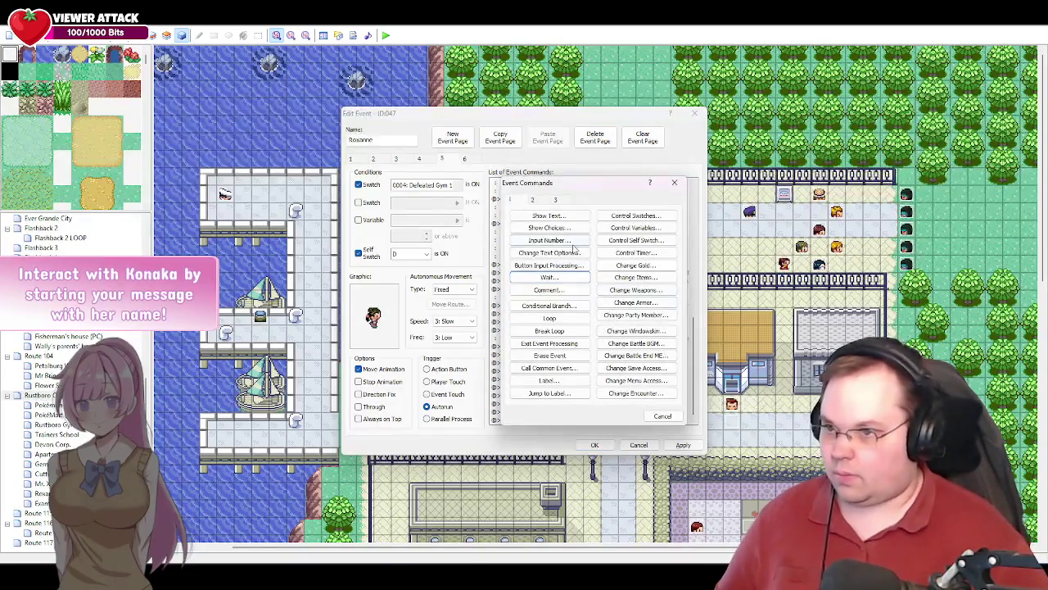
- Insert an 'emerald_Hit_Normal effective' Play SE after the third ball sound, before the tone reset
click(539, 201)
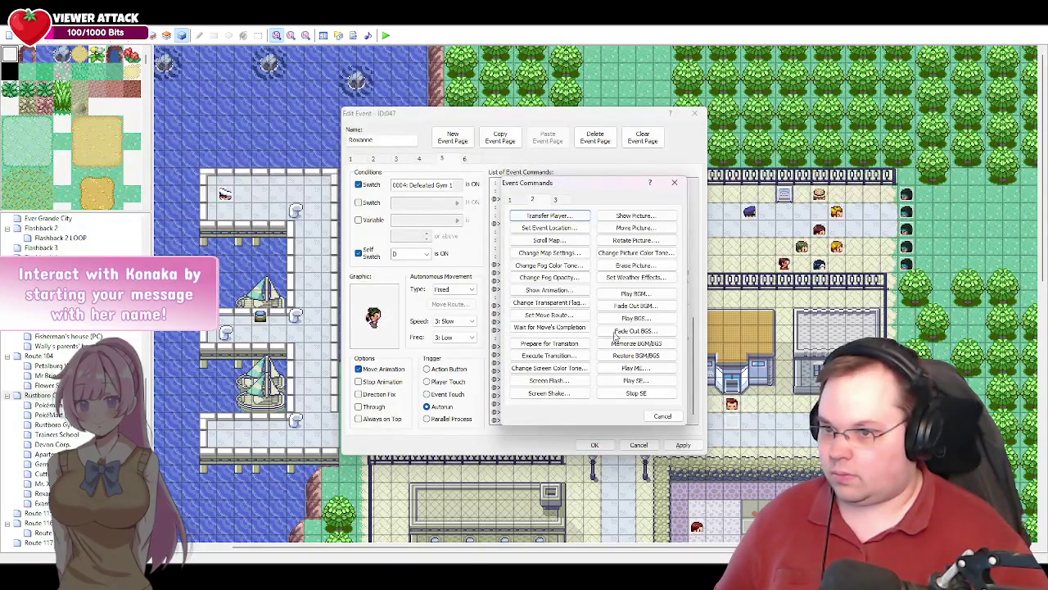
click(636, 379)
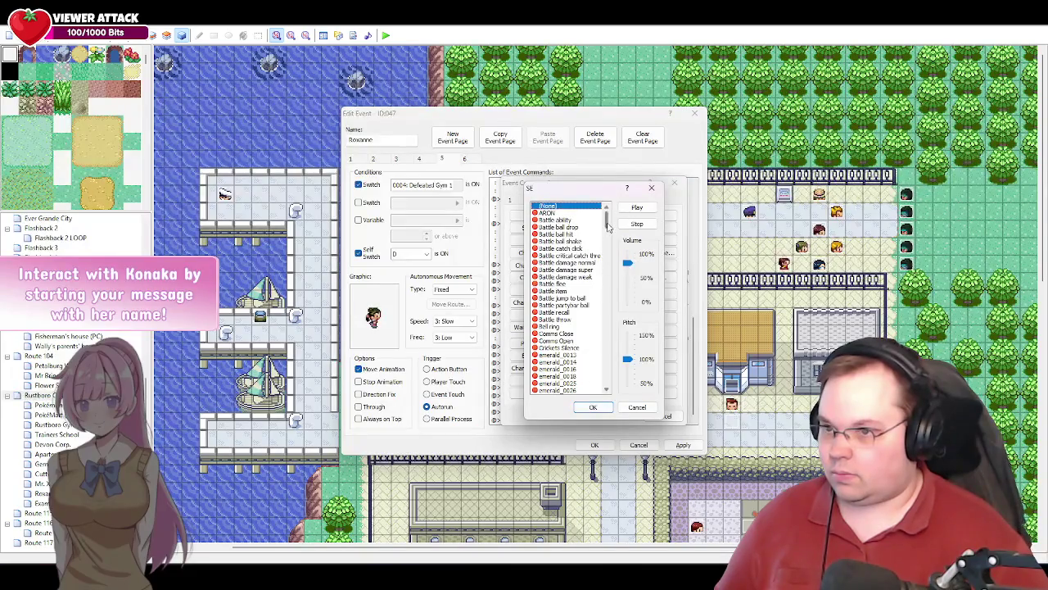
drag(607, 227, 609, 375)
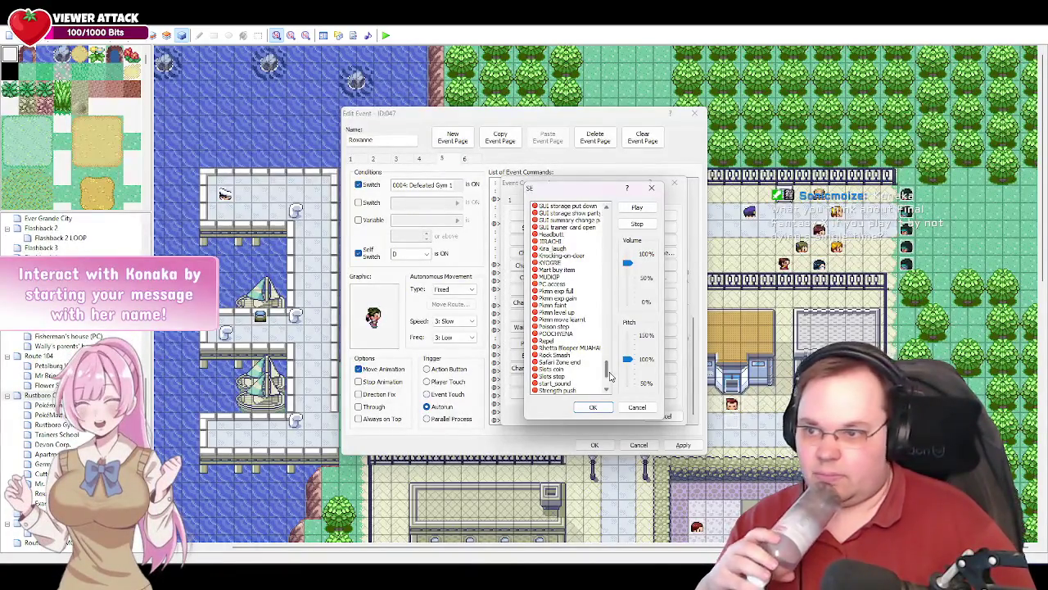
scroll(609, 375, up, 2)
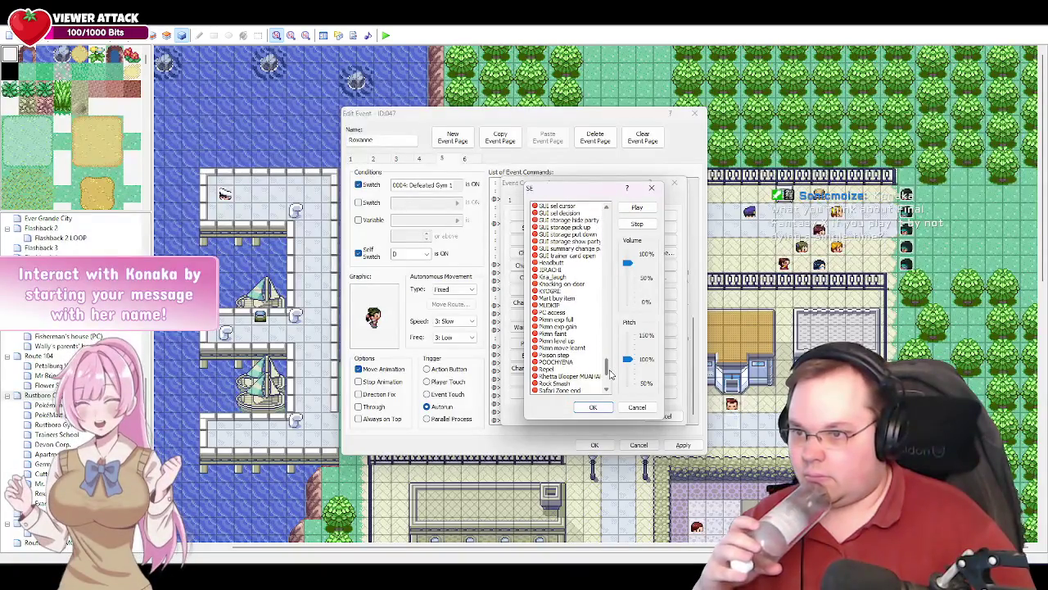
scroll(609, 375, up, 10)
drag(609, 351, 612, 320)
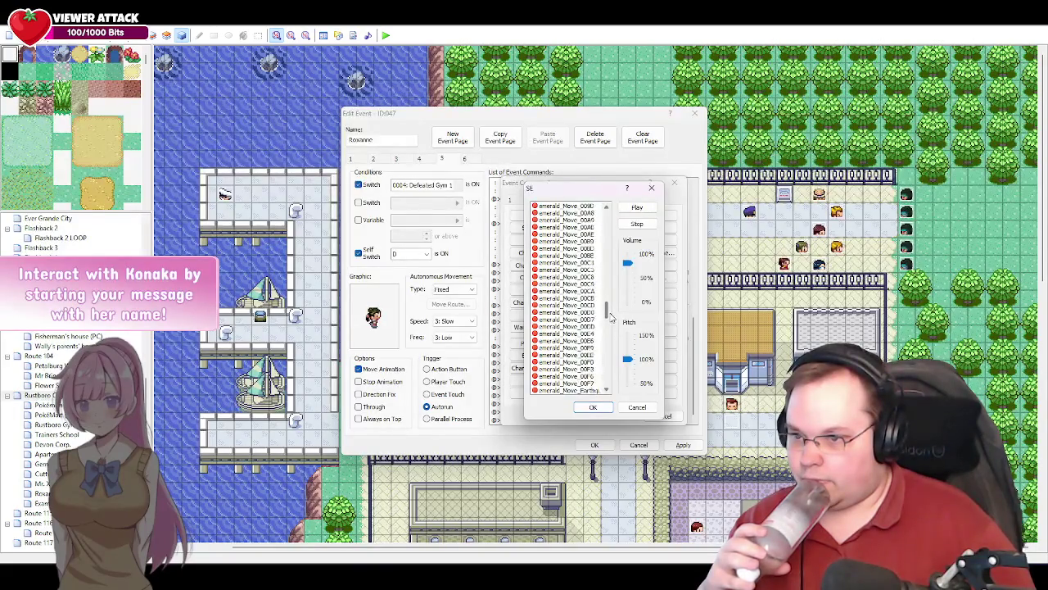
scroll(610, 295, up, 3)
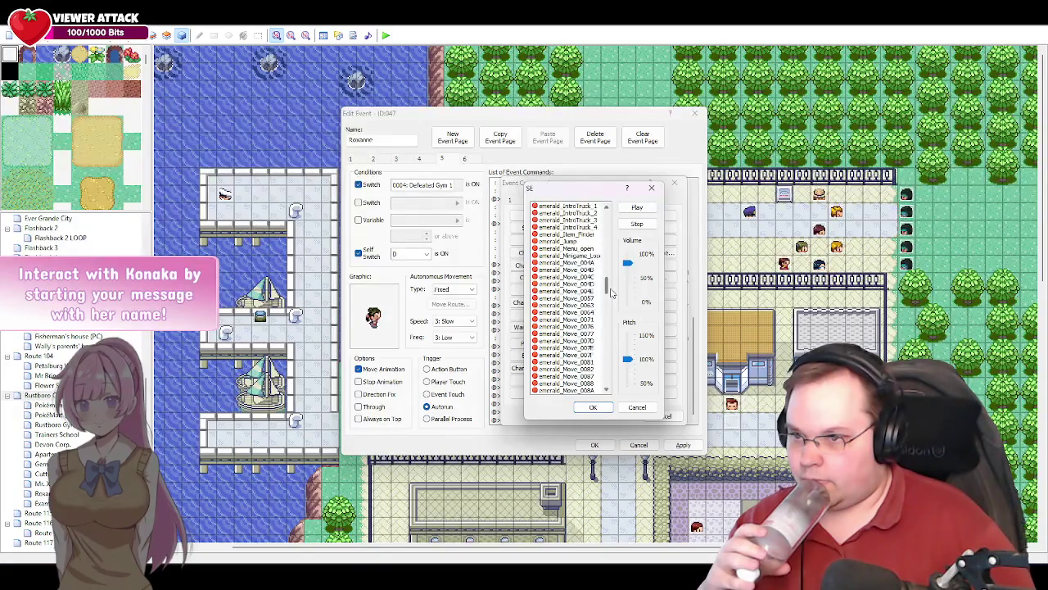
scroll(610, 293, up, 1)
scroll(610, 292, up, 2)
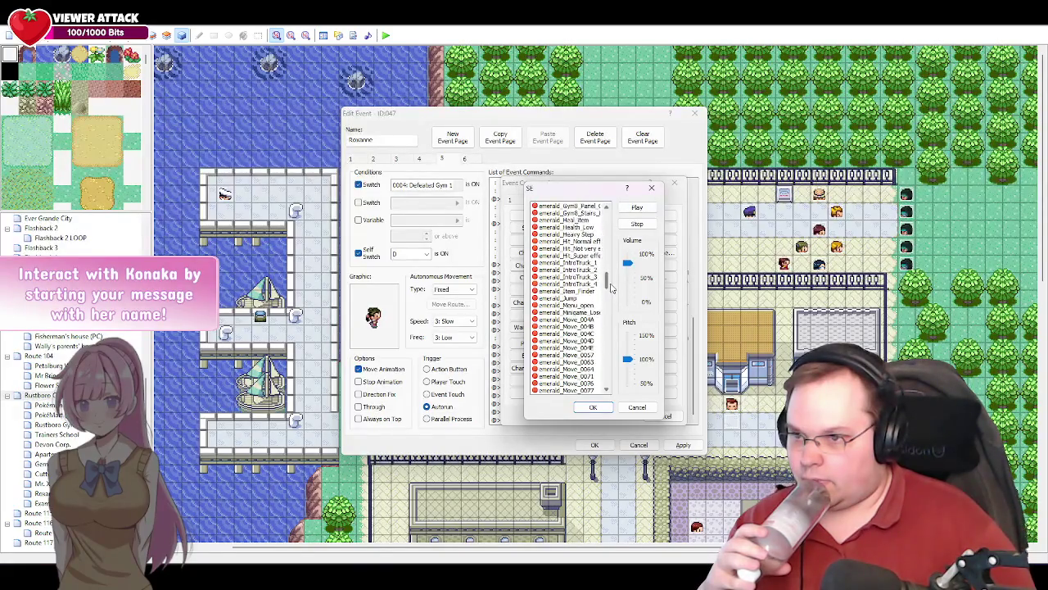
scroll(610, 286, up, 2)
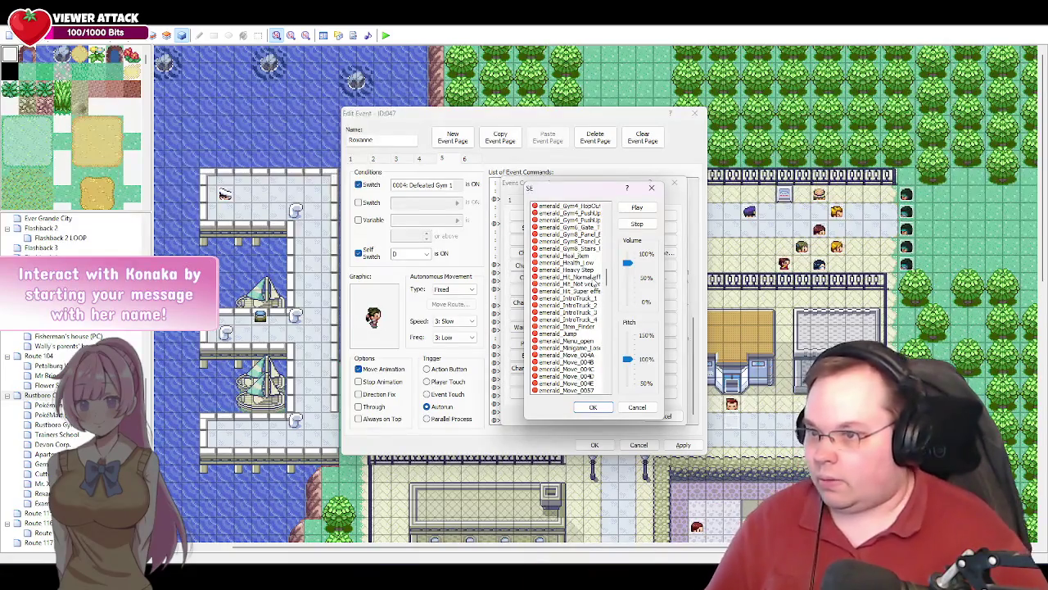
click(569, 277)
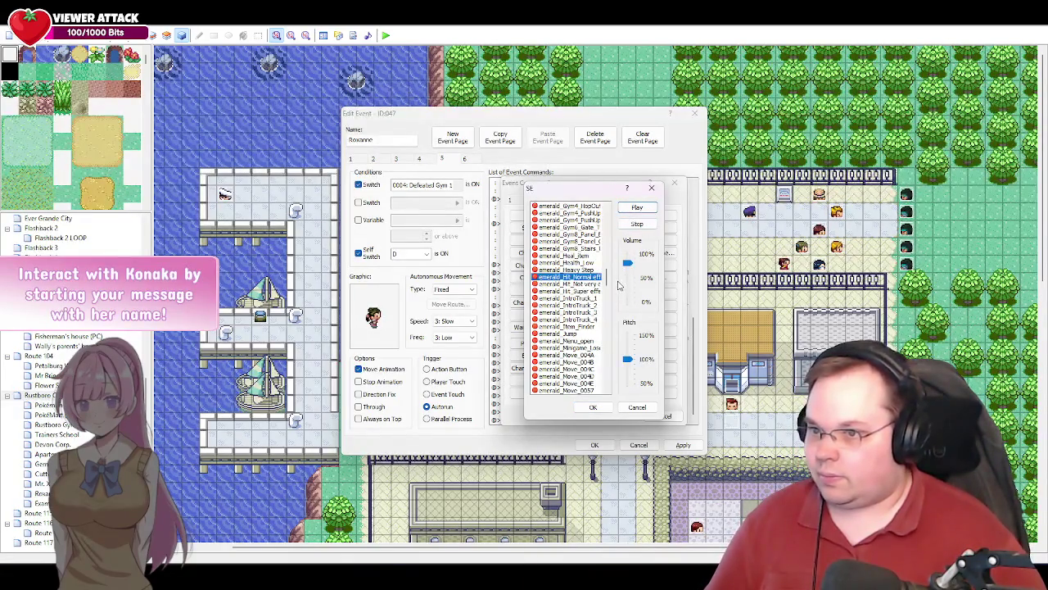
click(596, 284)
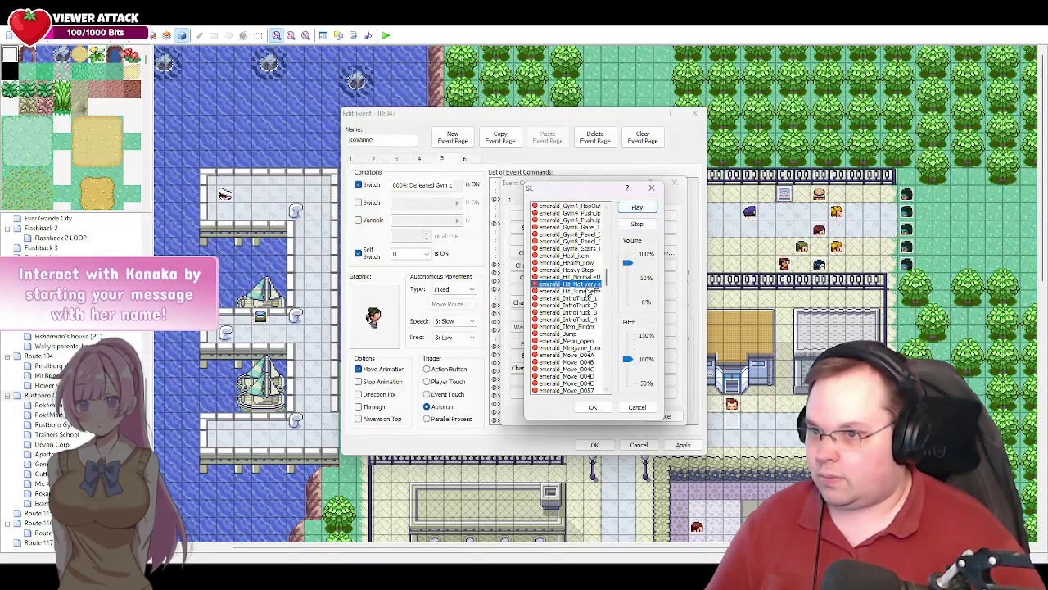
click(585, 291)
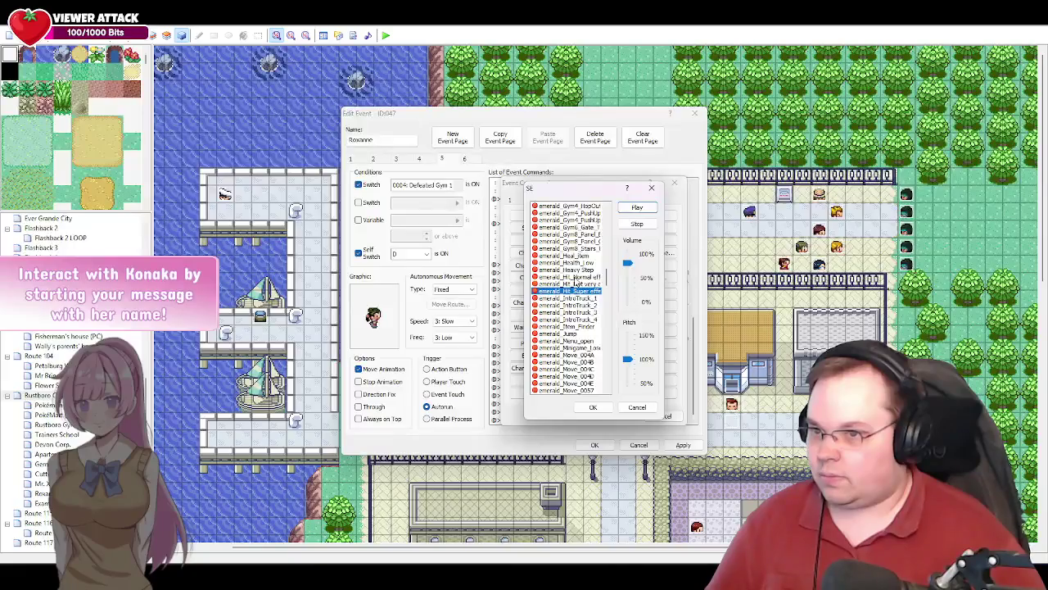
click(573, 278)
click(594, 409)
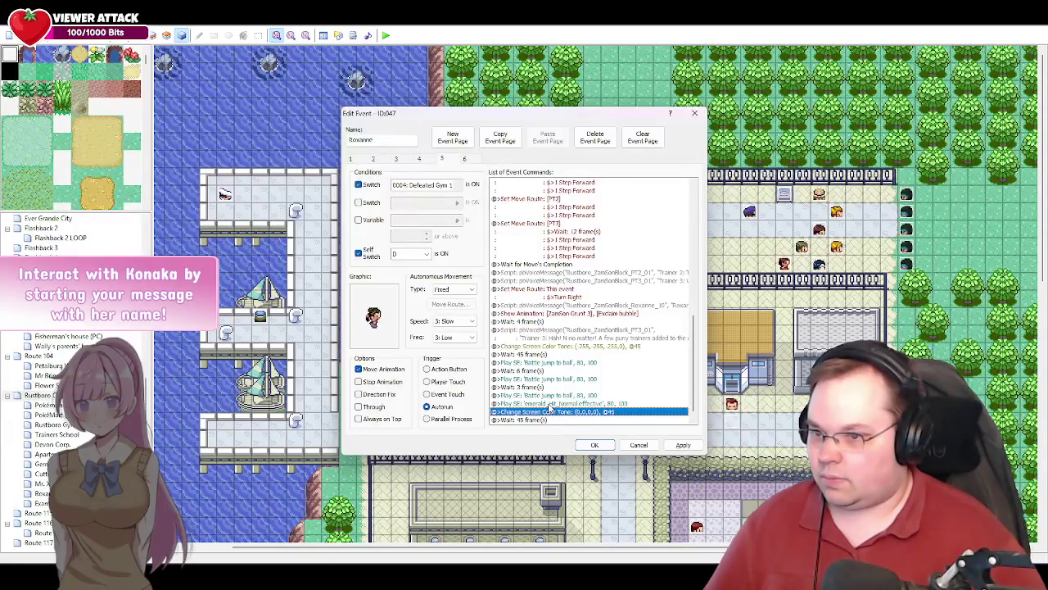
- Insert a 2-frame Wait above the hit sound's Play SE command
click(547, 404)
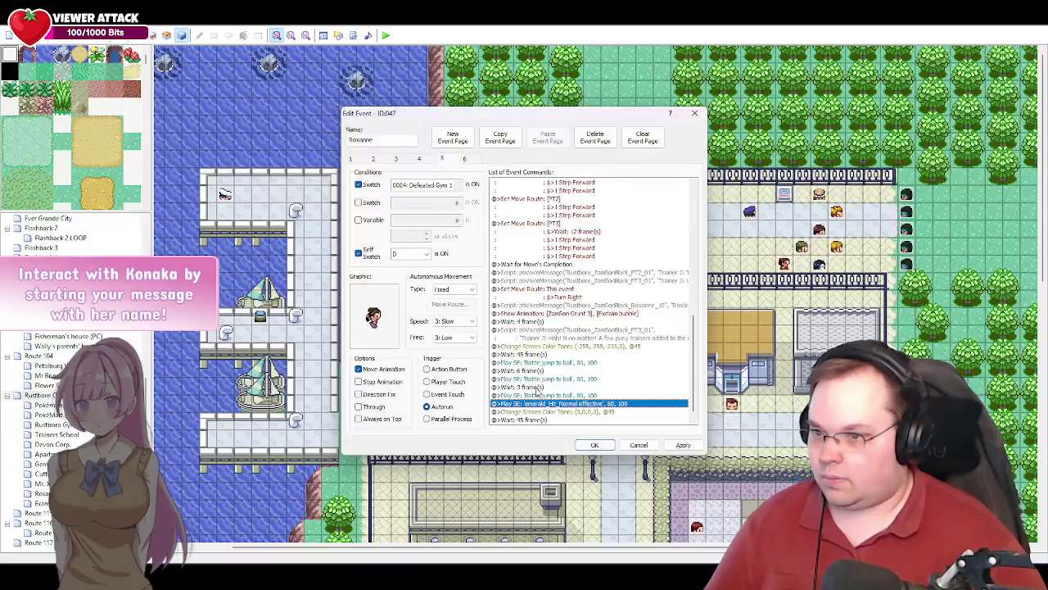
key(Insert)
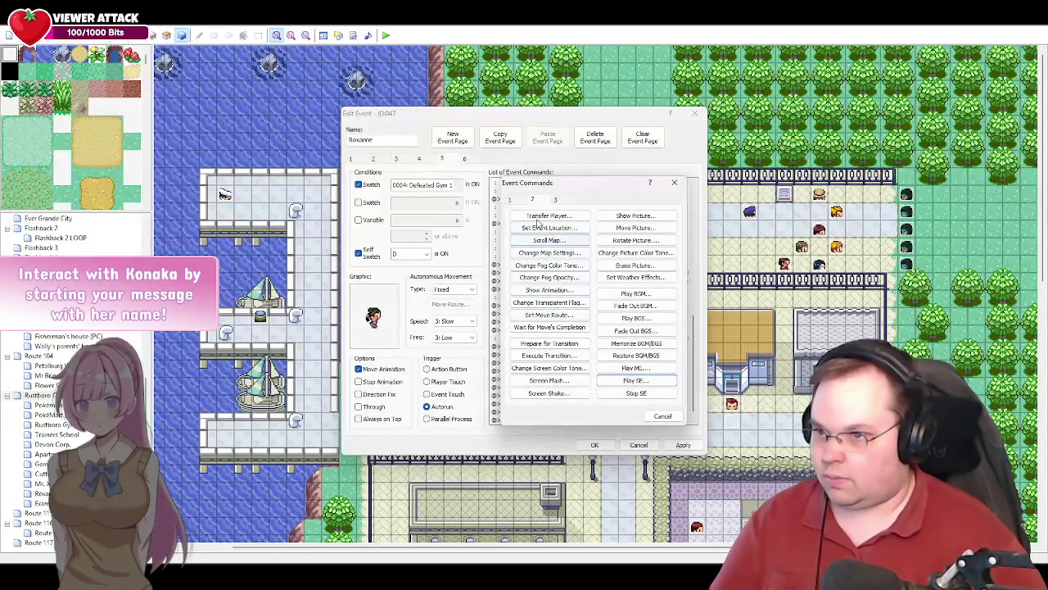
click(552, 277)
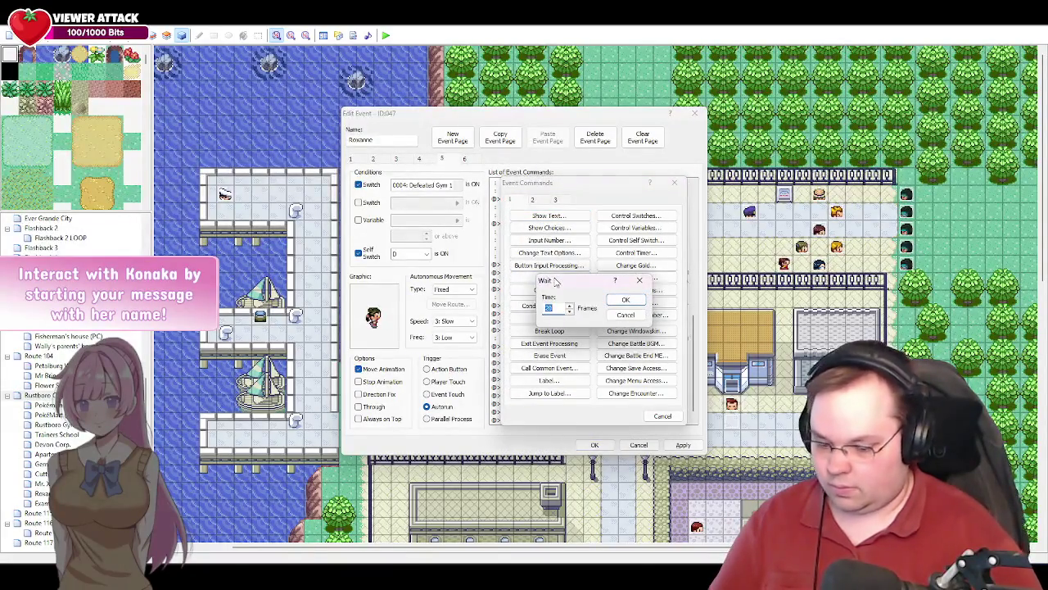
text(2)
key(Return)
- Insert a 4-frame Wait above the Change Screen Color Tone command
scroll(593, 398, down, 1)
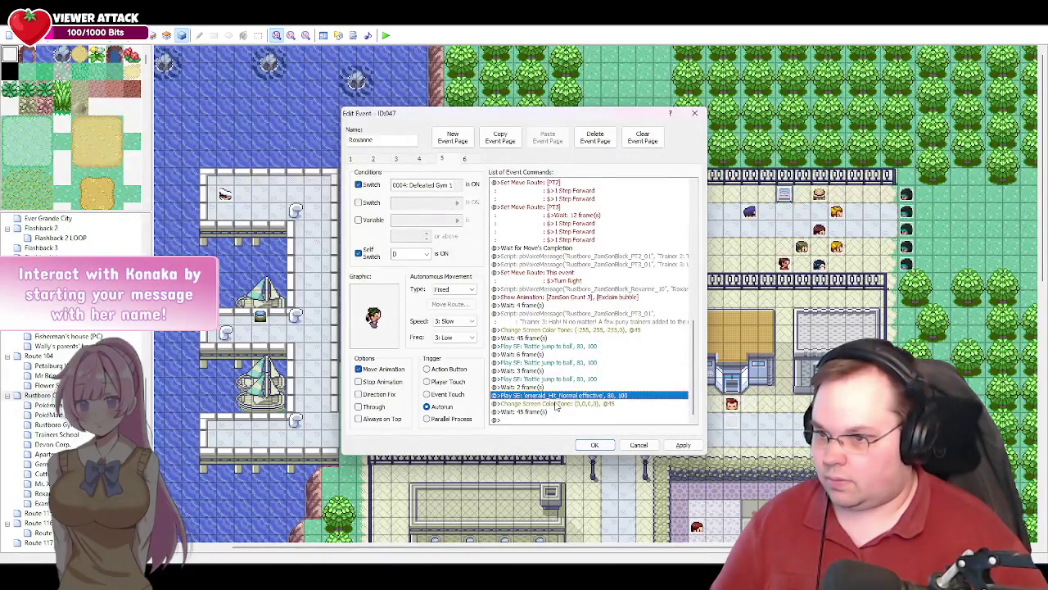
click(556, 404)
key(Insert)
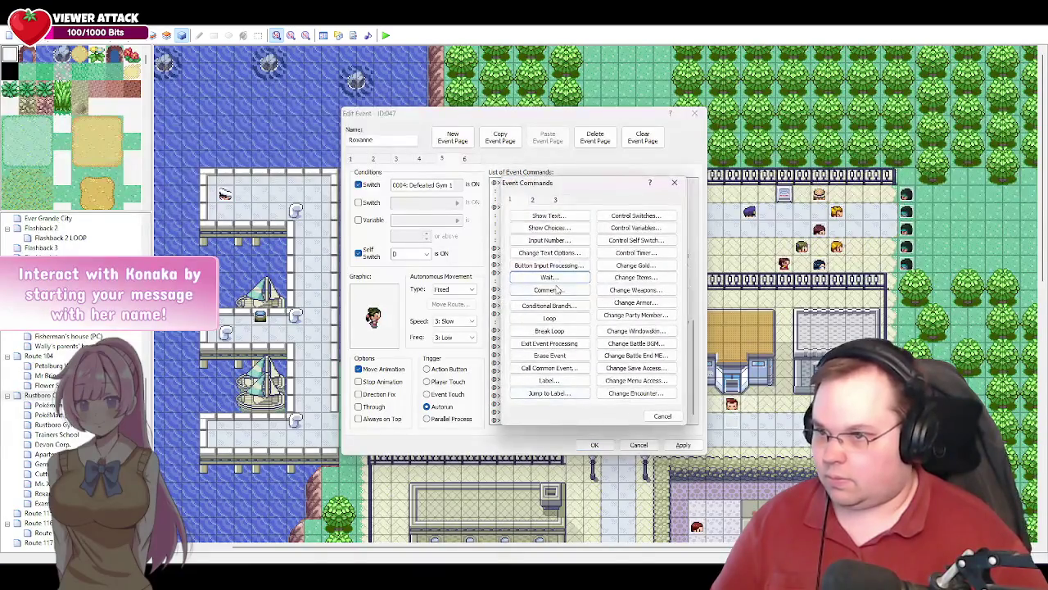
click(556, 279)
text(4)
key(Return)
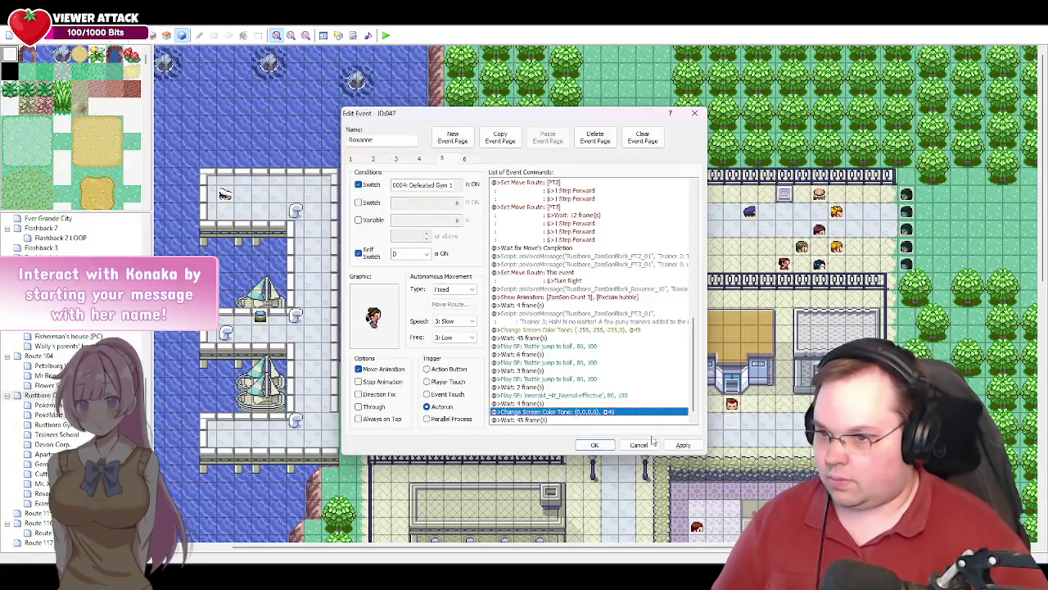
- Start a new Play SE command from the second event-command page
key(Insert)
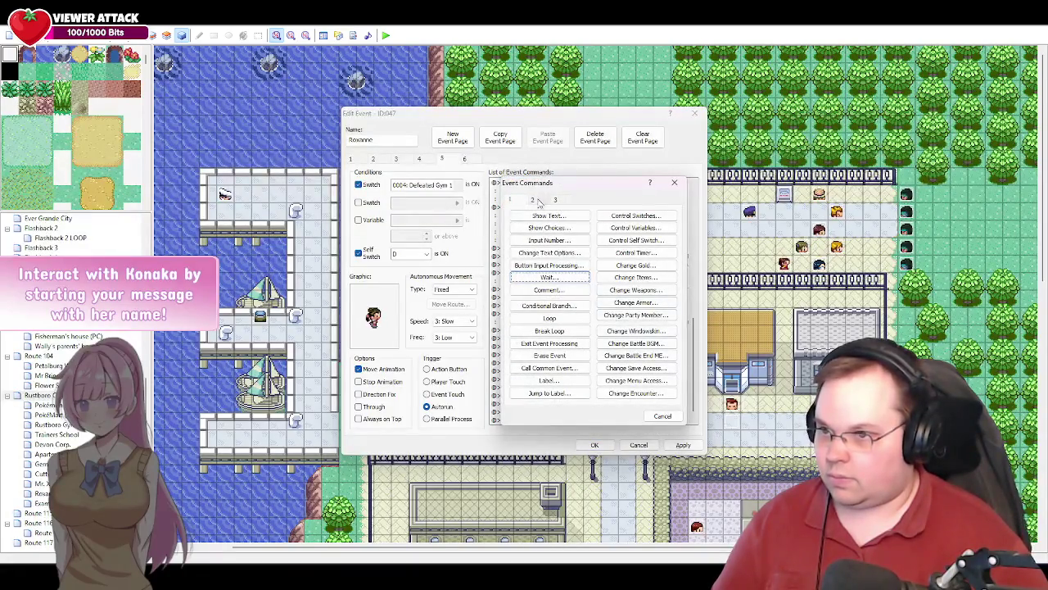
click(541, 202)
click(636, 380)
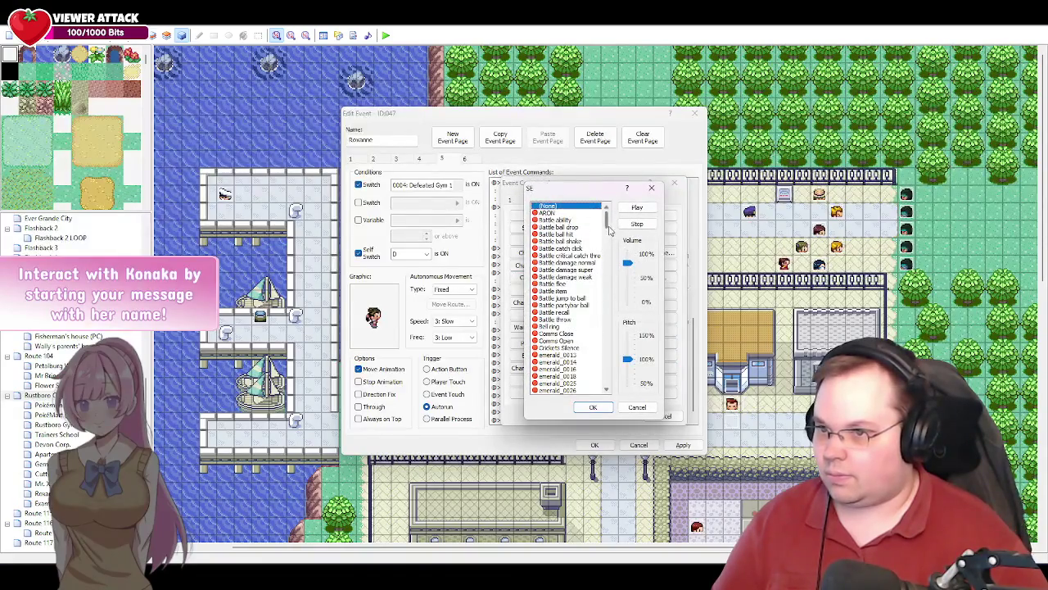
- Add a second emerald_Hit_Normal effective sound after the 4-frame wait
drag(609, 227, 618, 284)
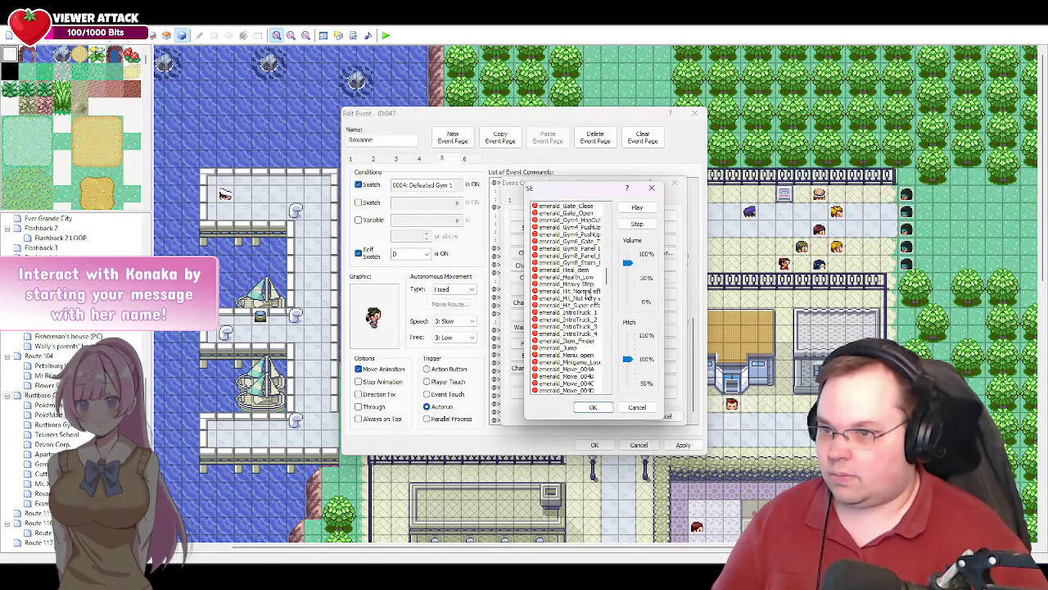
click(587, 293)
click(591, 408)
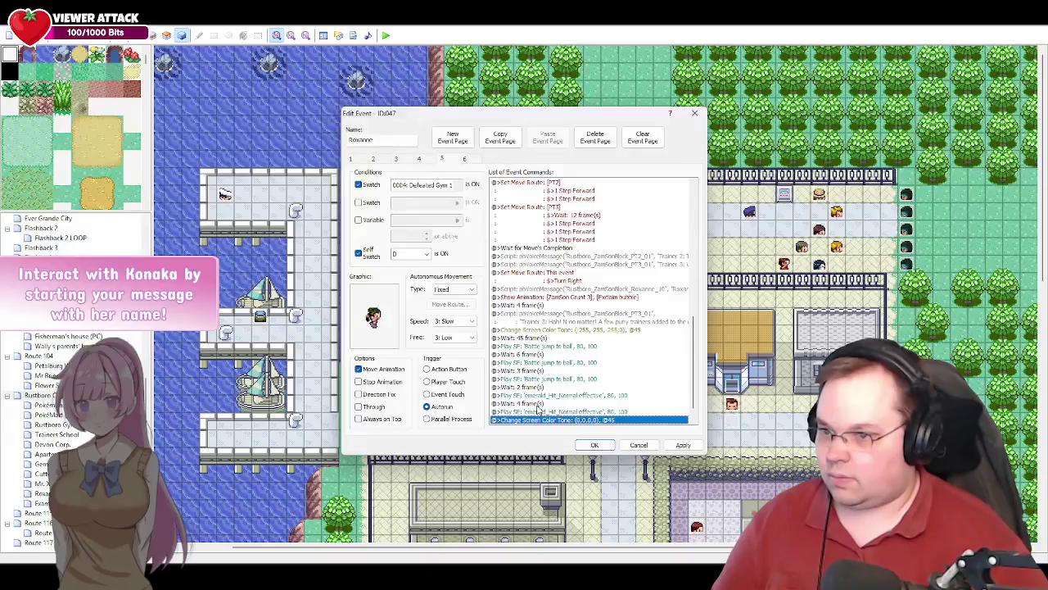
- Lengthen the pause to 6 frames and paste a 4-frame Wait above the tone change
double_click(538, 403)
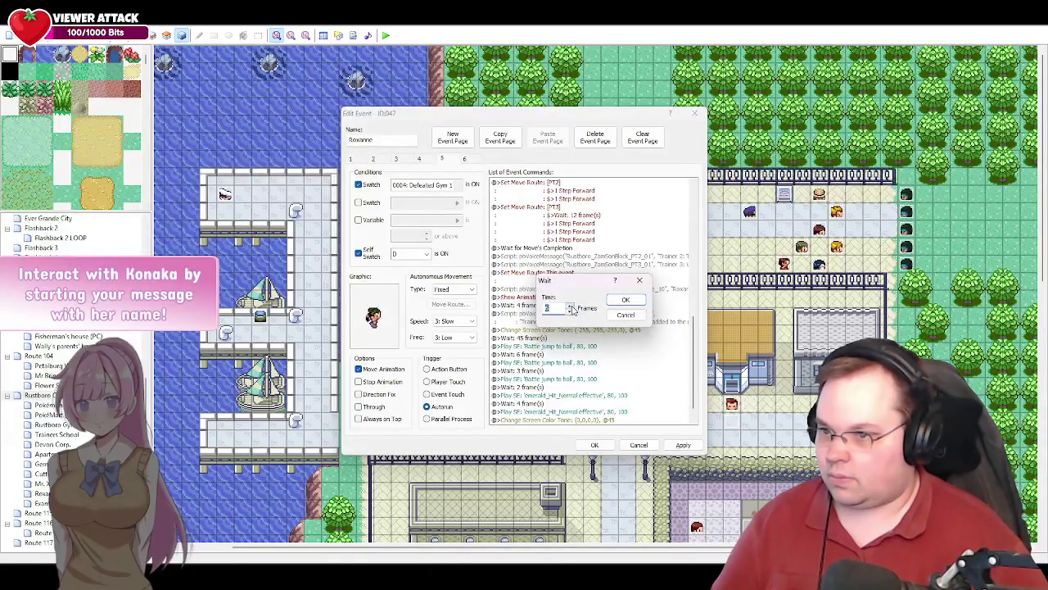
key(Return)
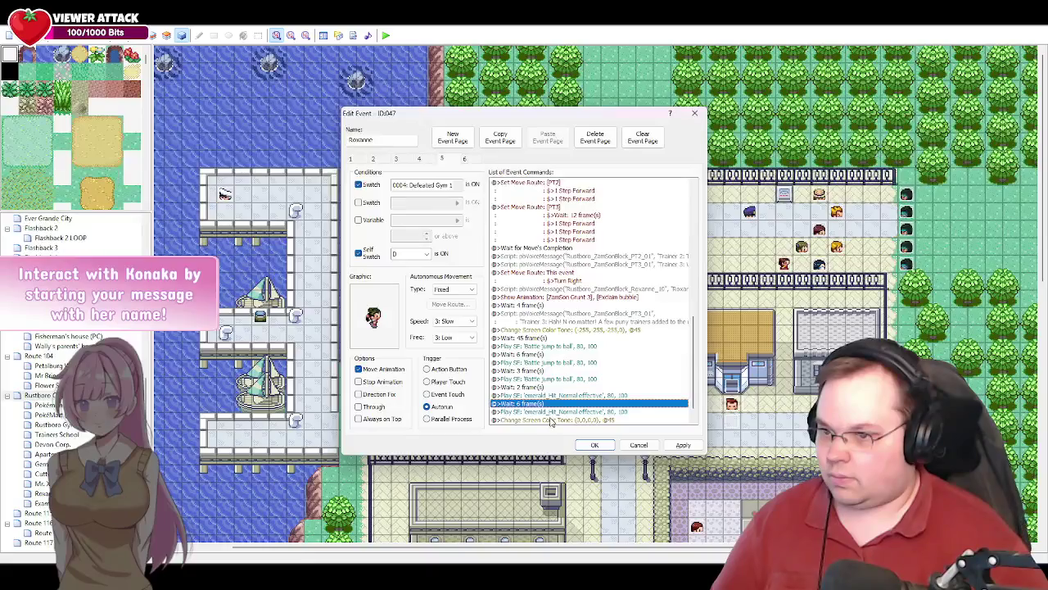
click(545, 420)
key(Insert)
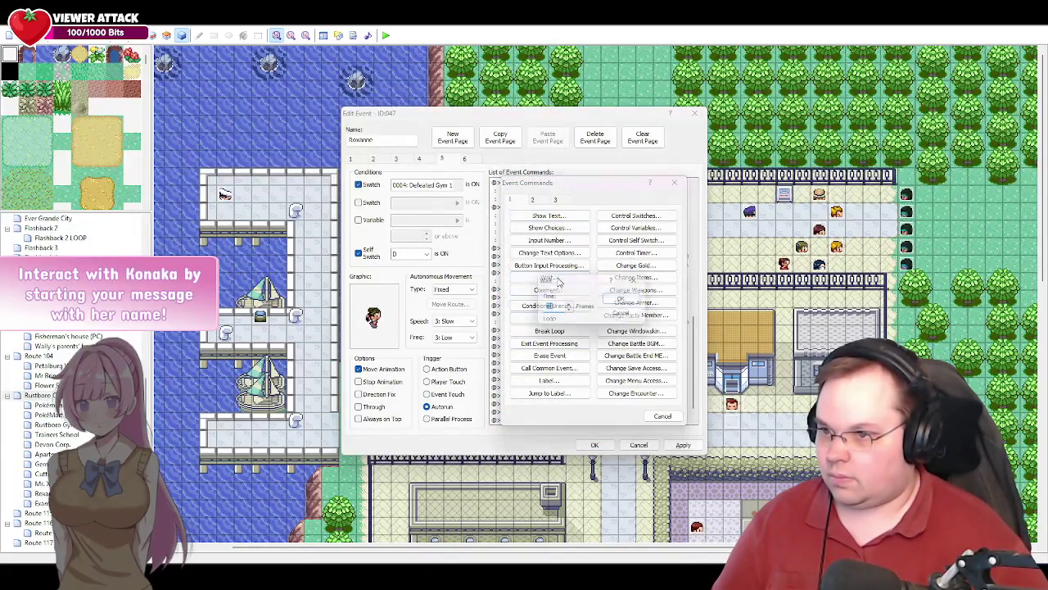
key(Escape)
key(ctrl+v)
- Add an emerald_Hit_Super effective sound at volume 100 before the tone change
key(Insert)
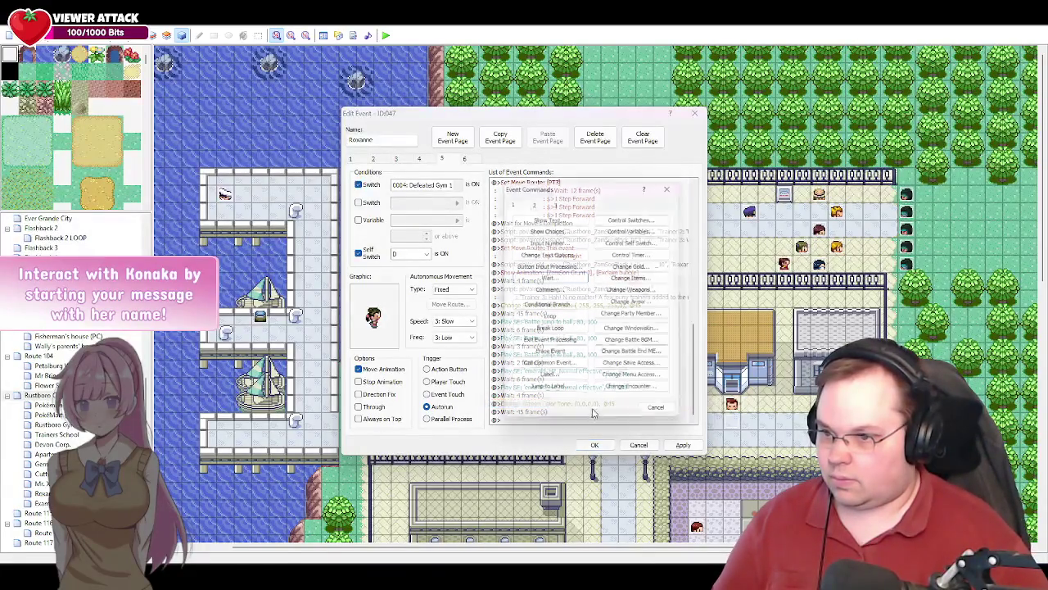
click(636, 380)
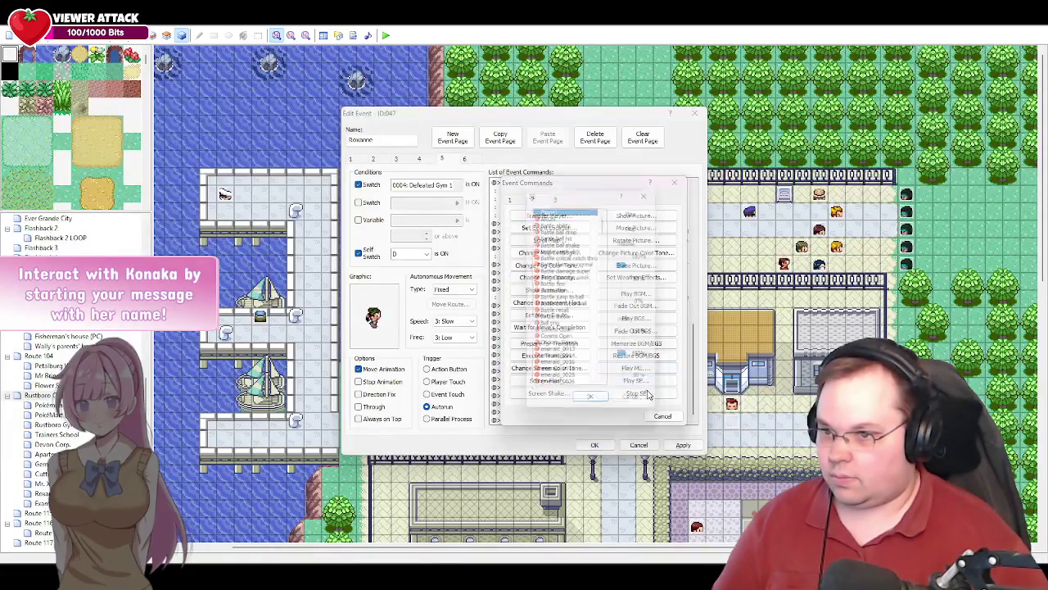
drag(607, 226, 606, 278)
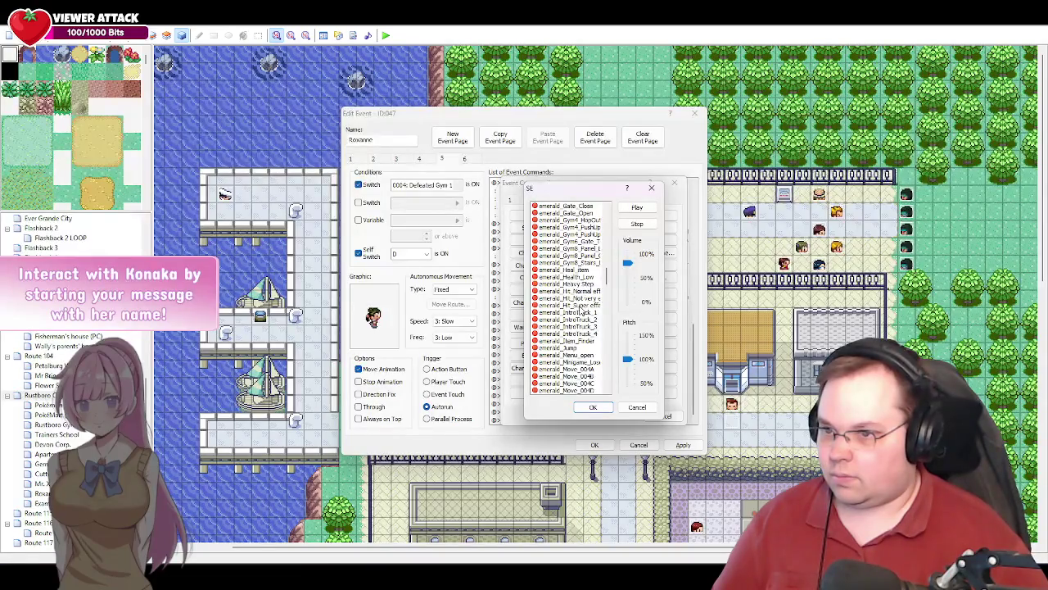
click(583, 305)
click(593, 407)
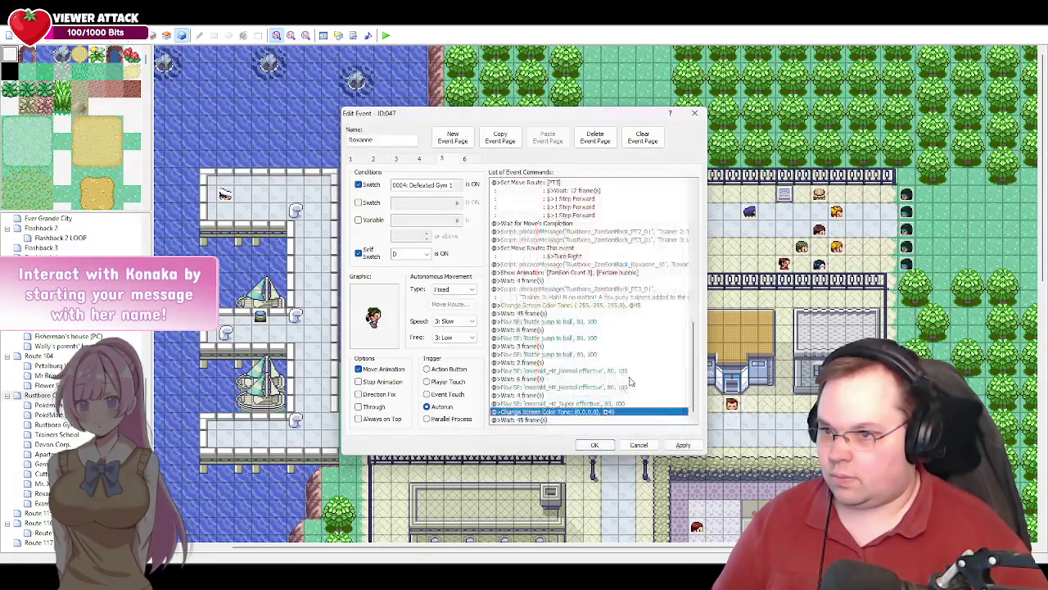
double_click(571, 404)
drag(630, 267, 630, 248)
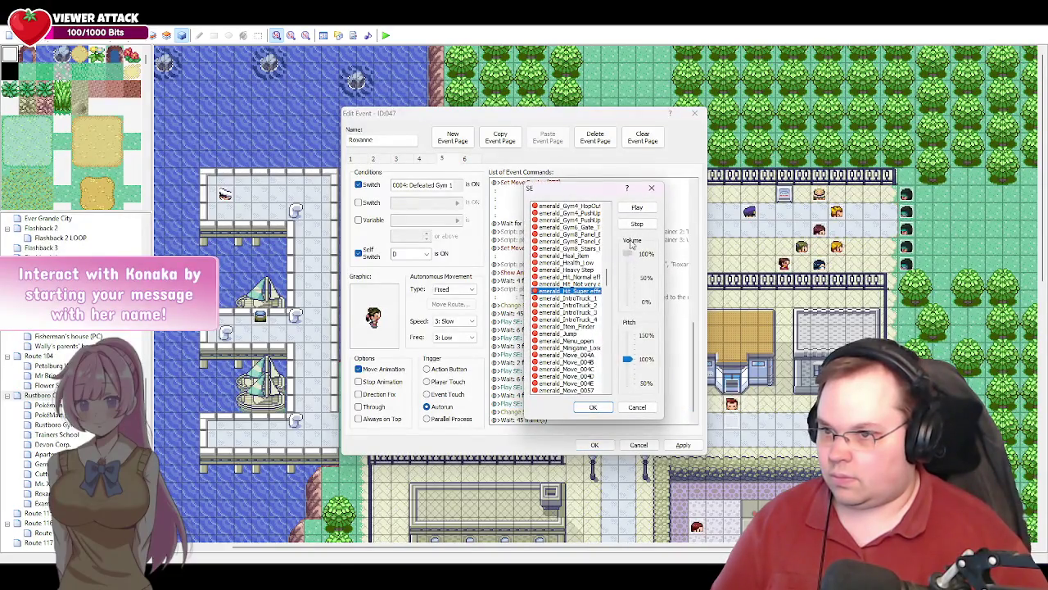
click(593, 407)
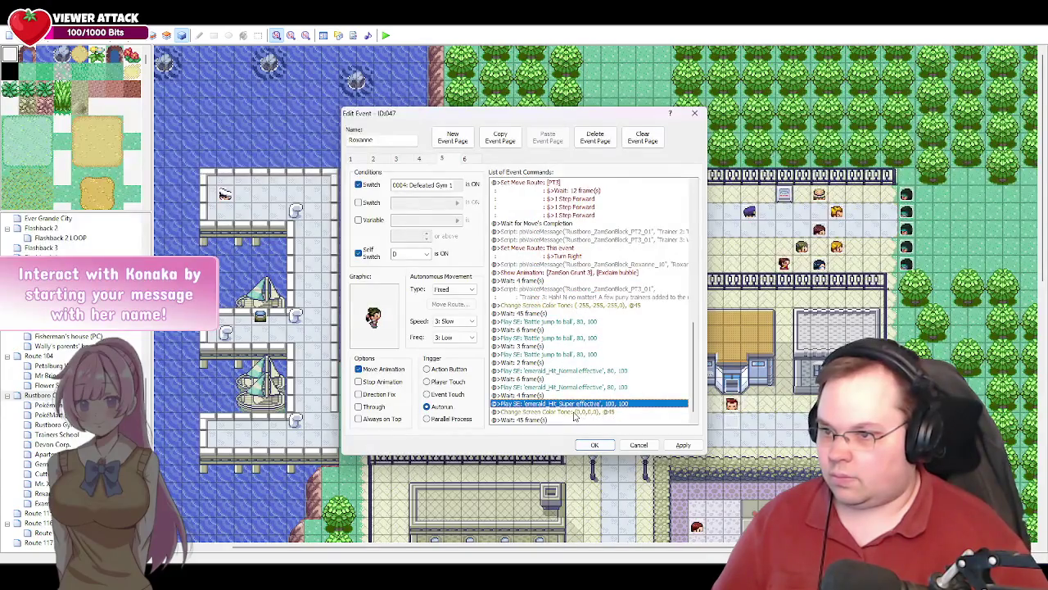
- Apply the edits to Roxanne's event and return to the cutscene script document
scroll(575, 416, down, 1)
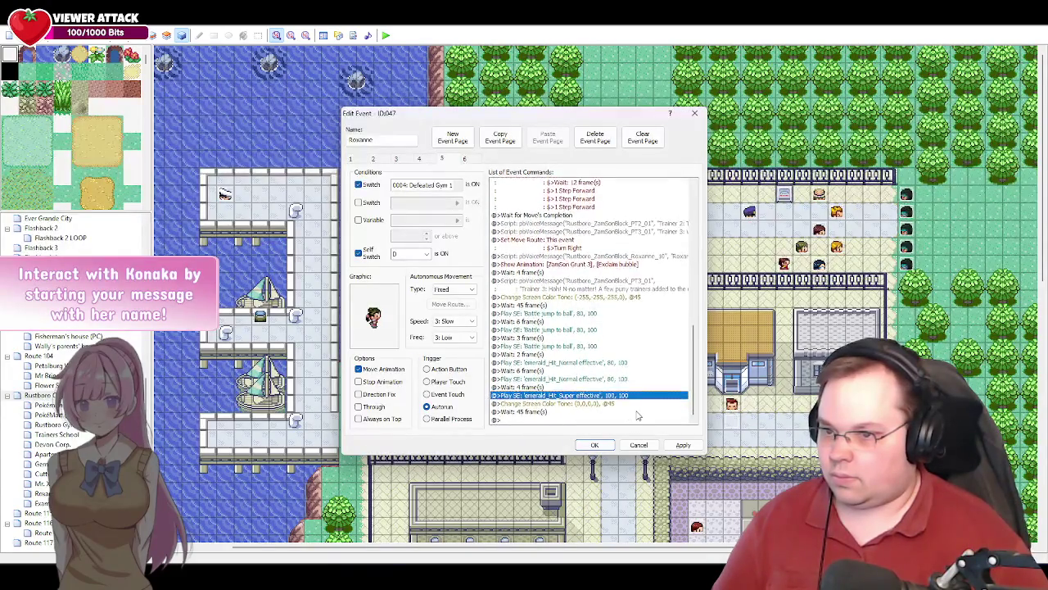
click(677, 445)
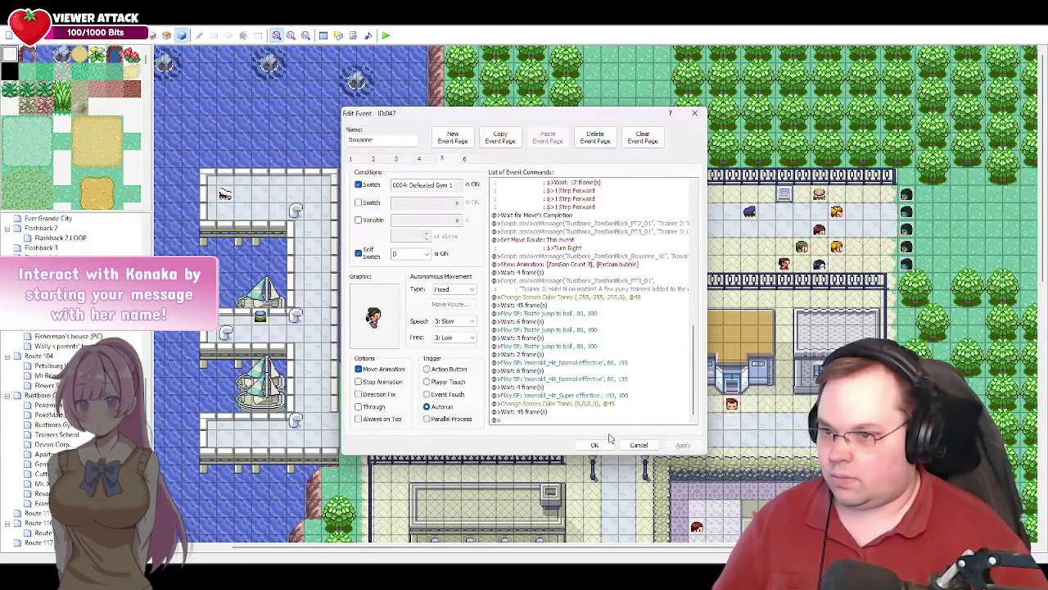
click(563, 420)
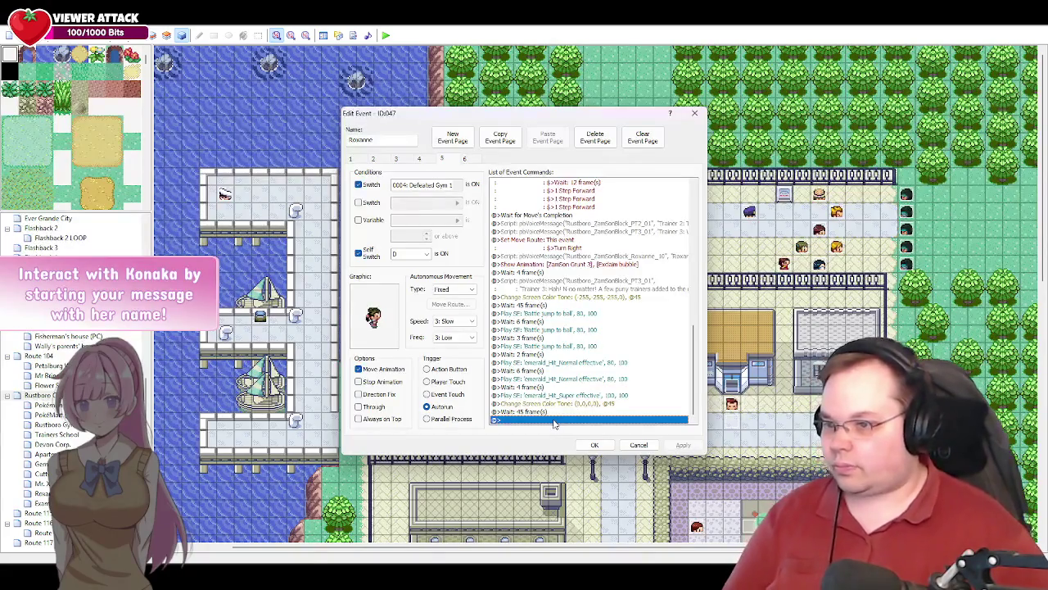
key(alt+Tab)
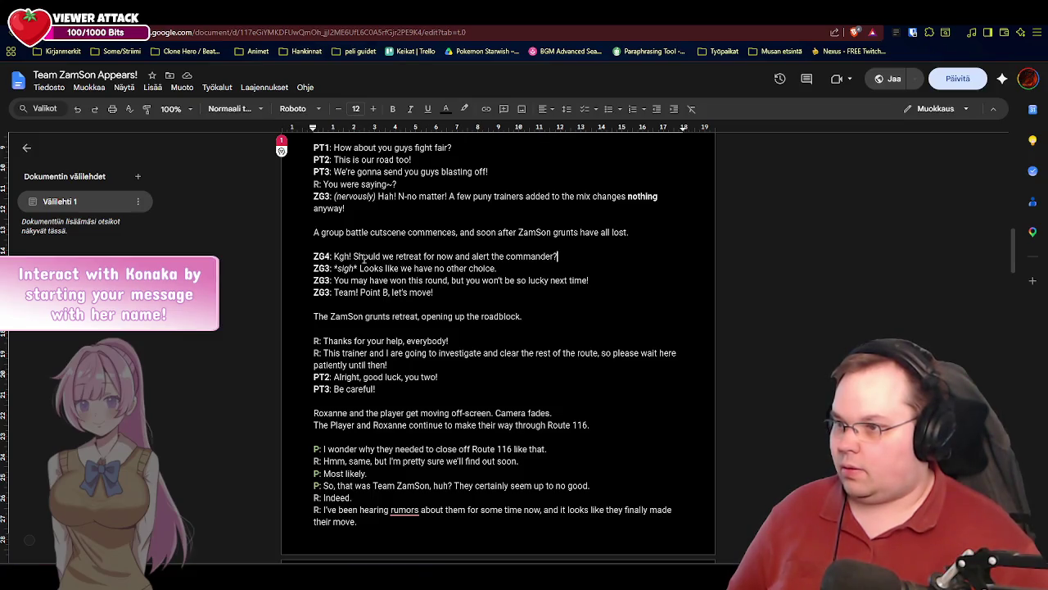
key(alt+Tab)
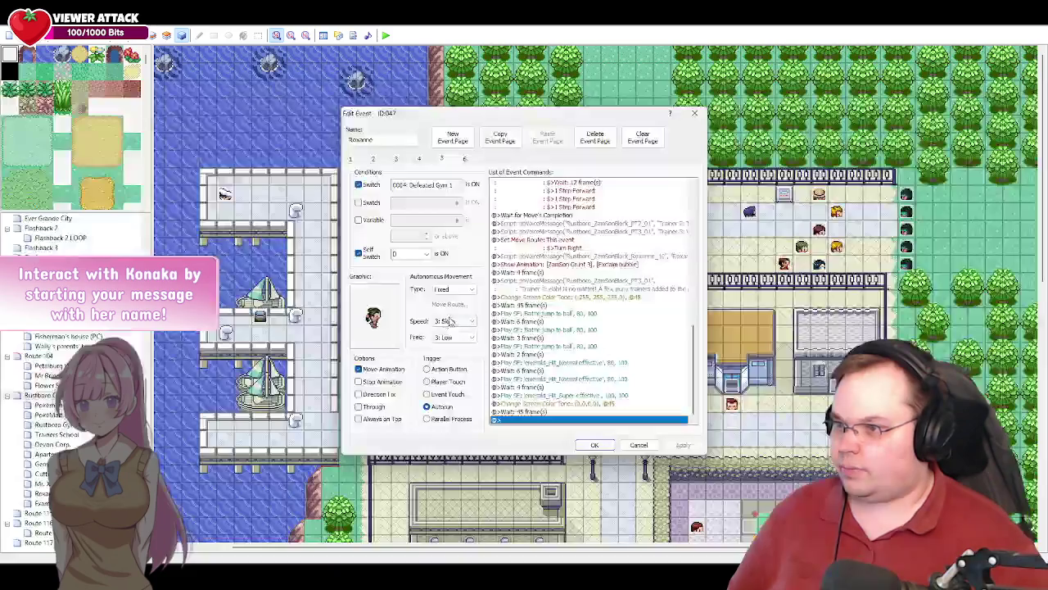
- Close Roxanne's event and briefly inspect the ZamSon Grunt 4 event without changes
click(606, 445)
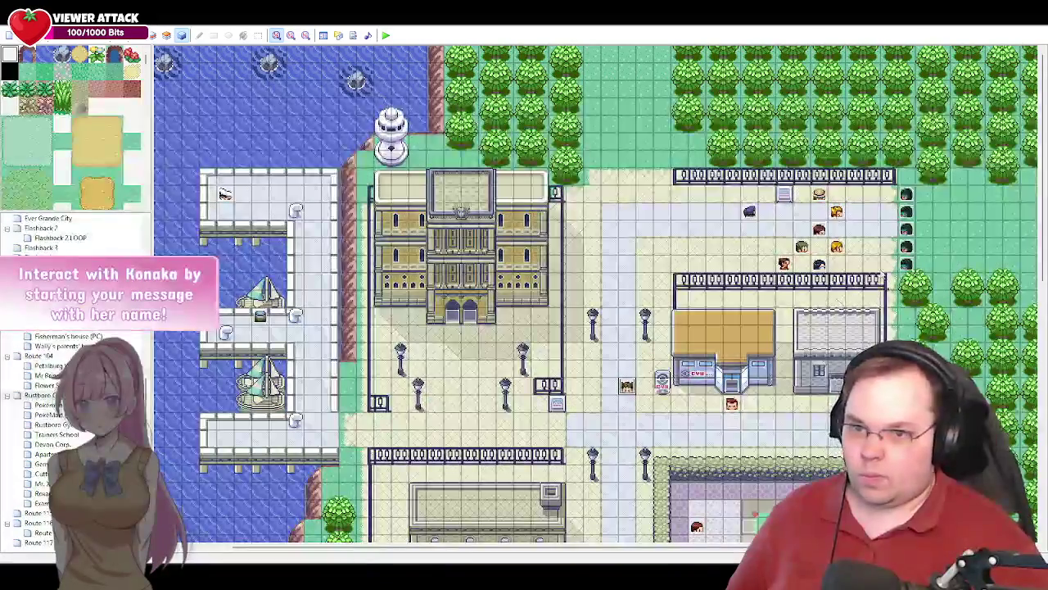
double_click(906, 254)
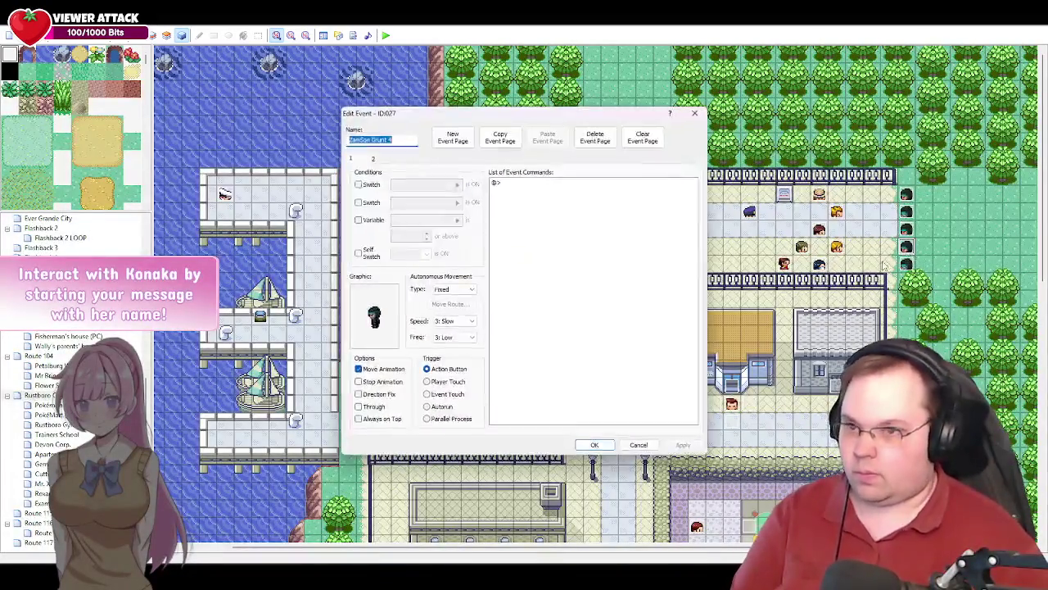
click(637, 446)
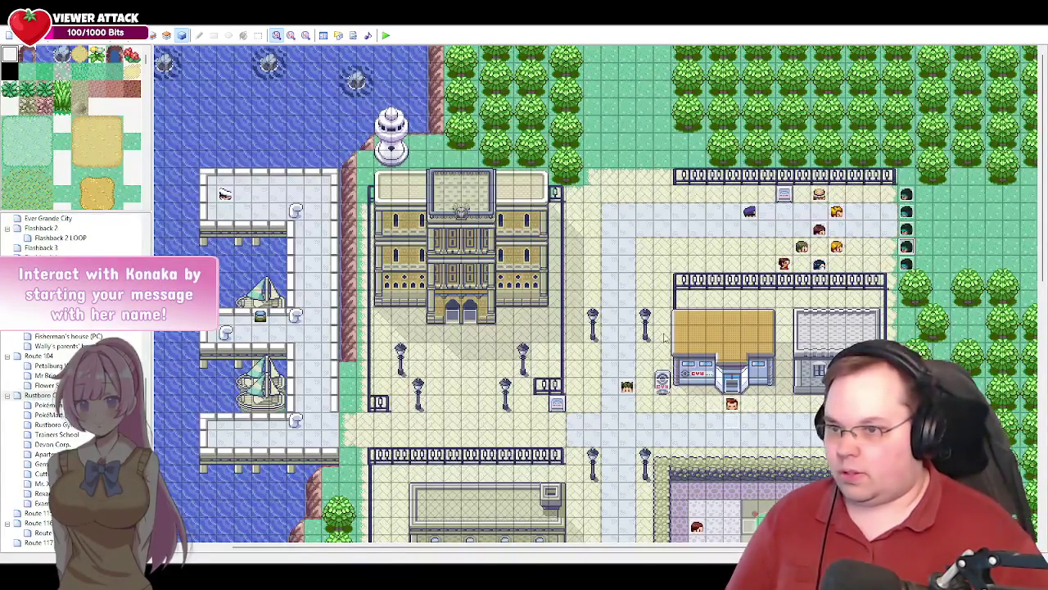
- Reopen Roxanne's event on page 5, scrolled to the end of its commands
double_click(835, 246)
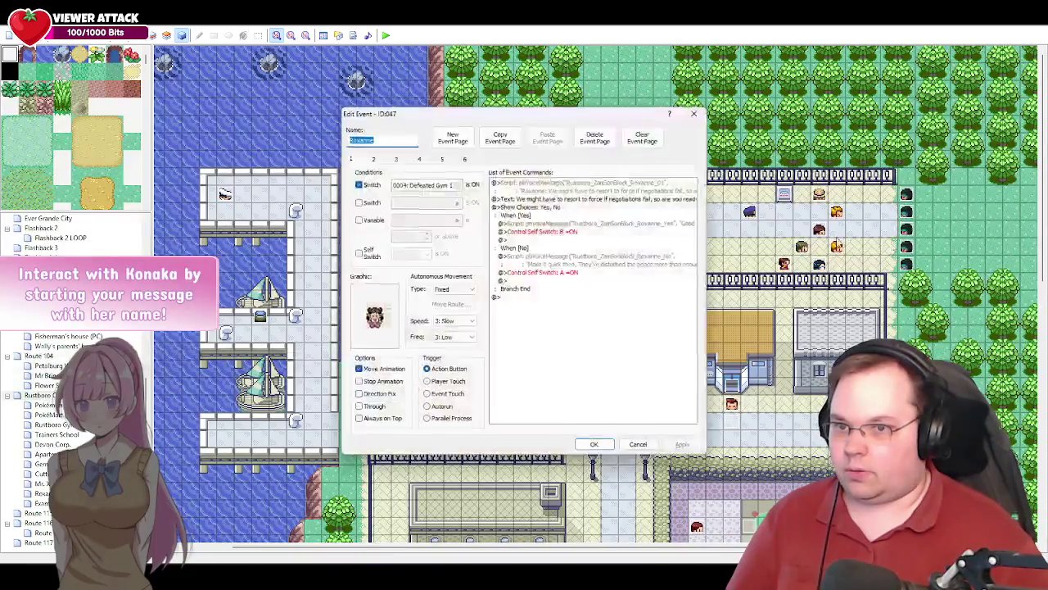
click(443, 160)
drag(693, 229, 692, 415)
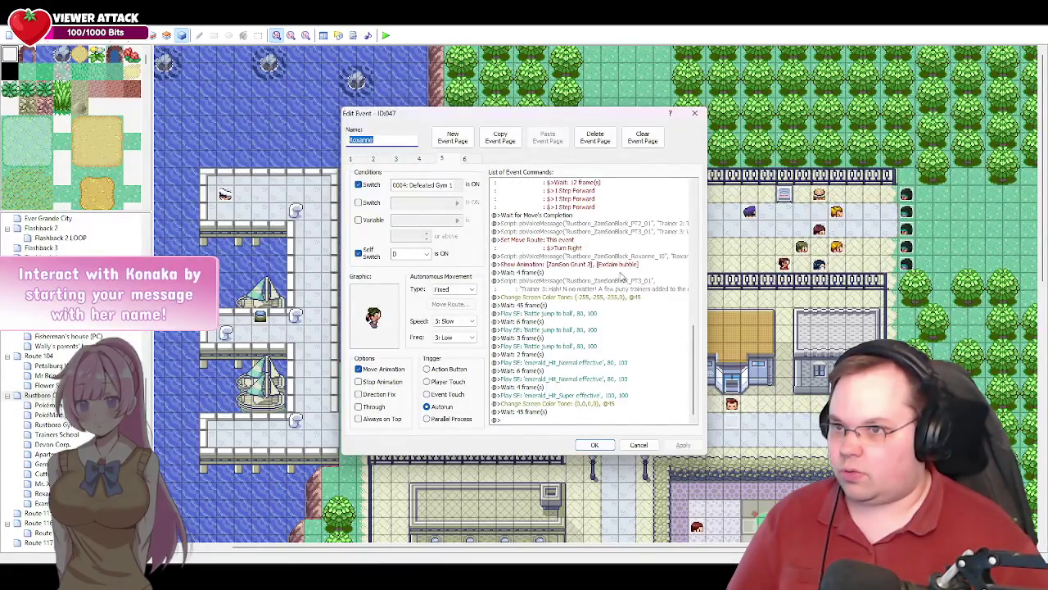
drag(695, 358, 695, 315)
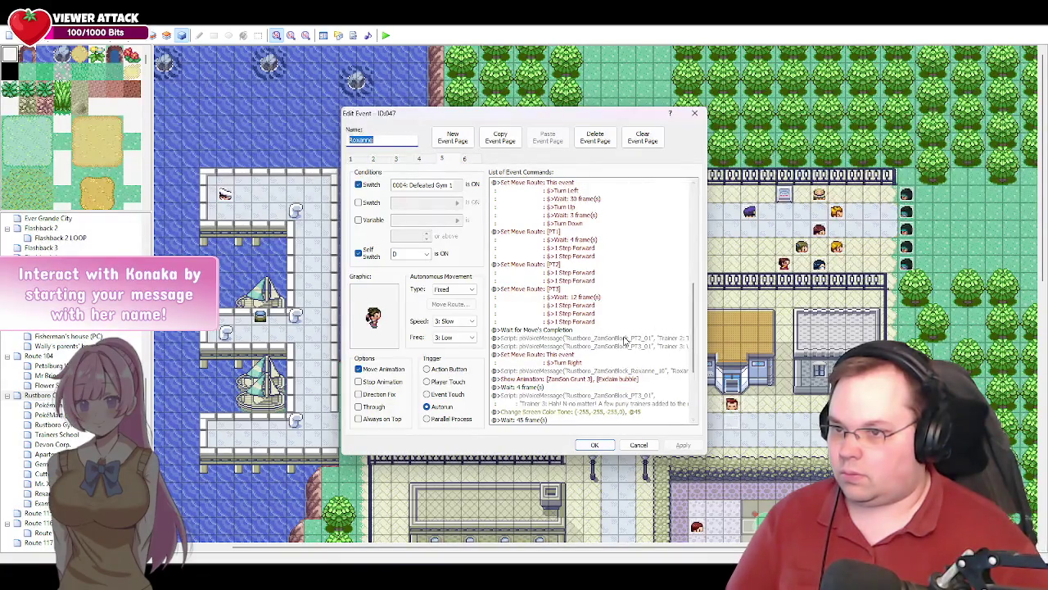
double_click(627, 338)
click(651, 356)
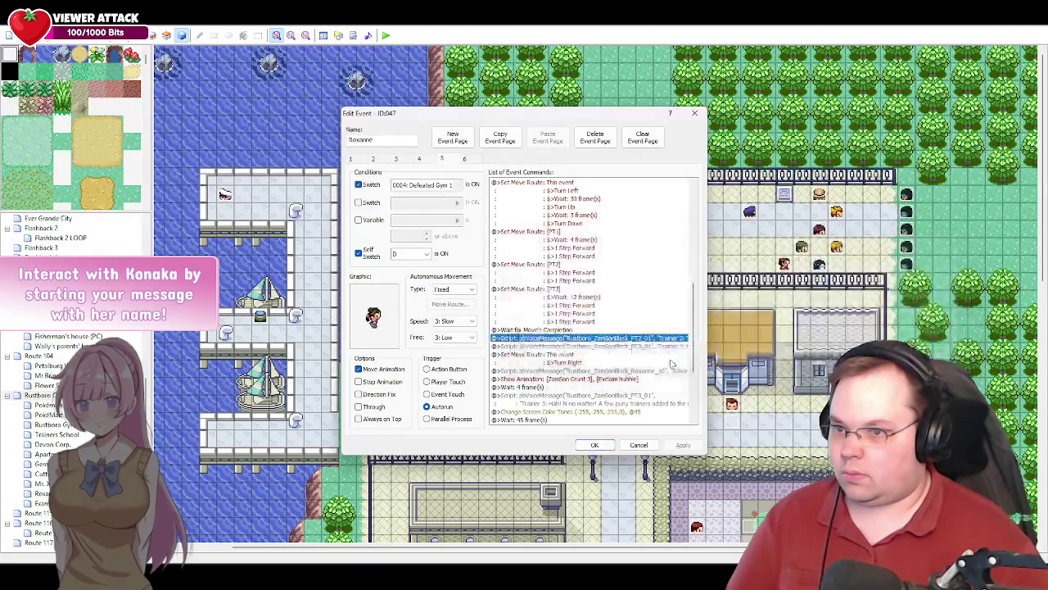
drag(693, 361, 694, 344)
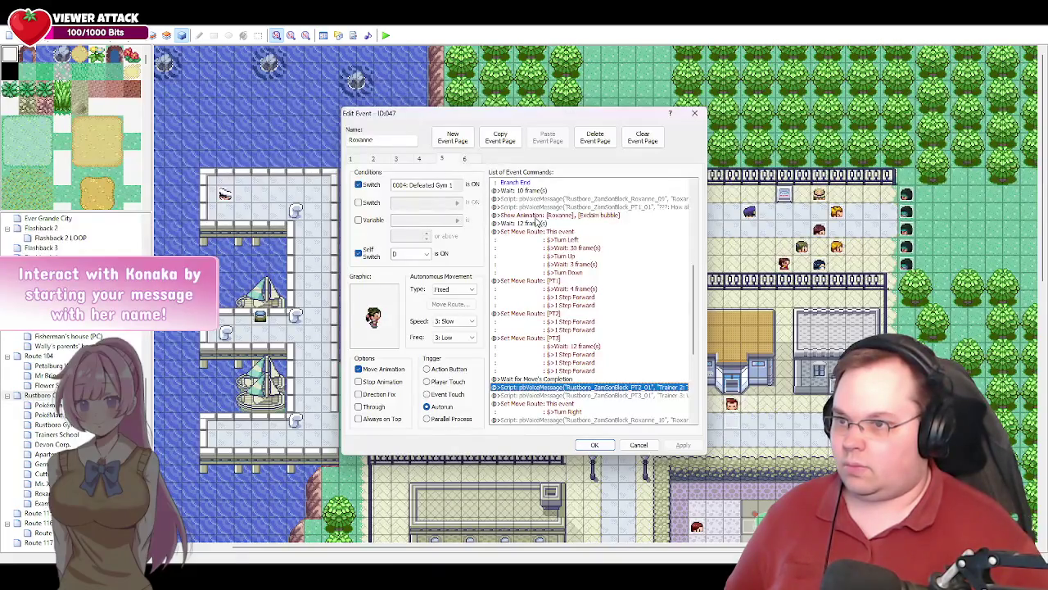
- Change Roxanne's Show Animation from the exclamation to the Question bubble
click(537, 215)
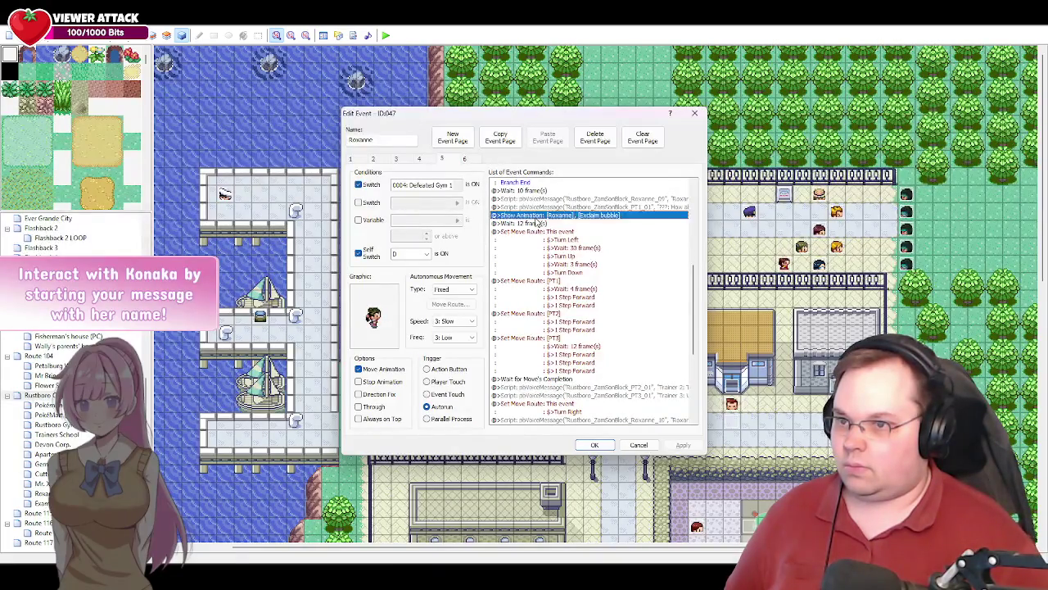
double_click(537, 217)
click(592, 324)
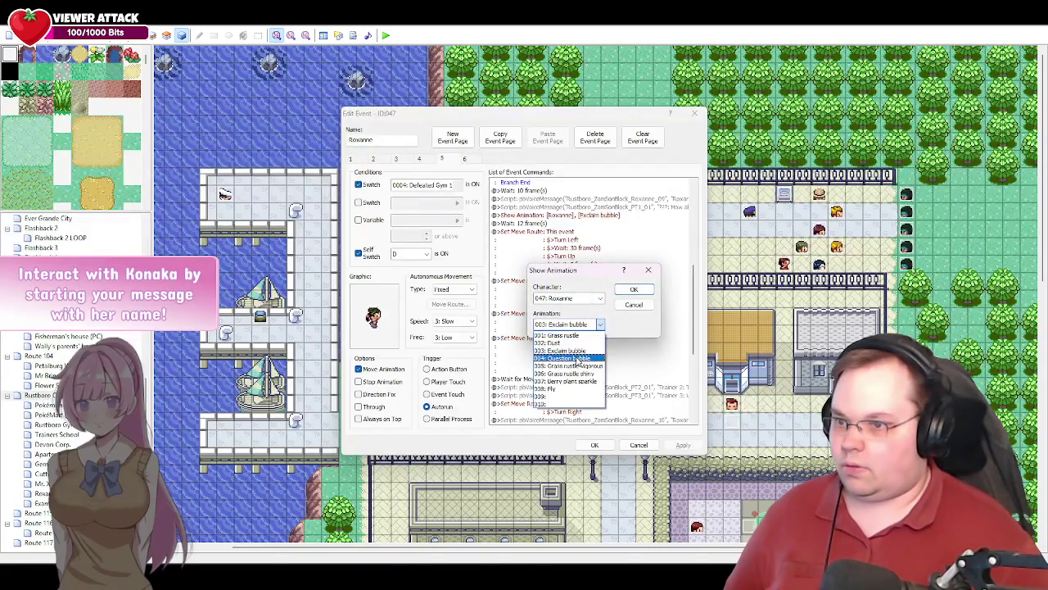
click(567, 358)
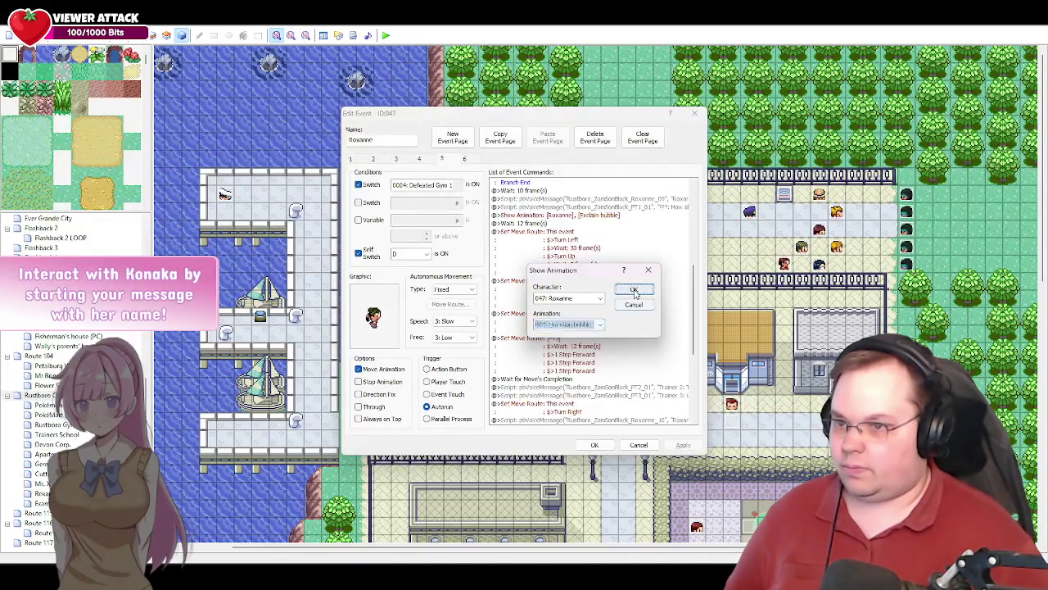
click(634, 289)
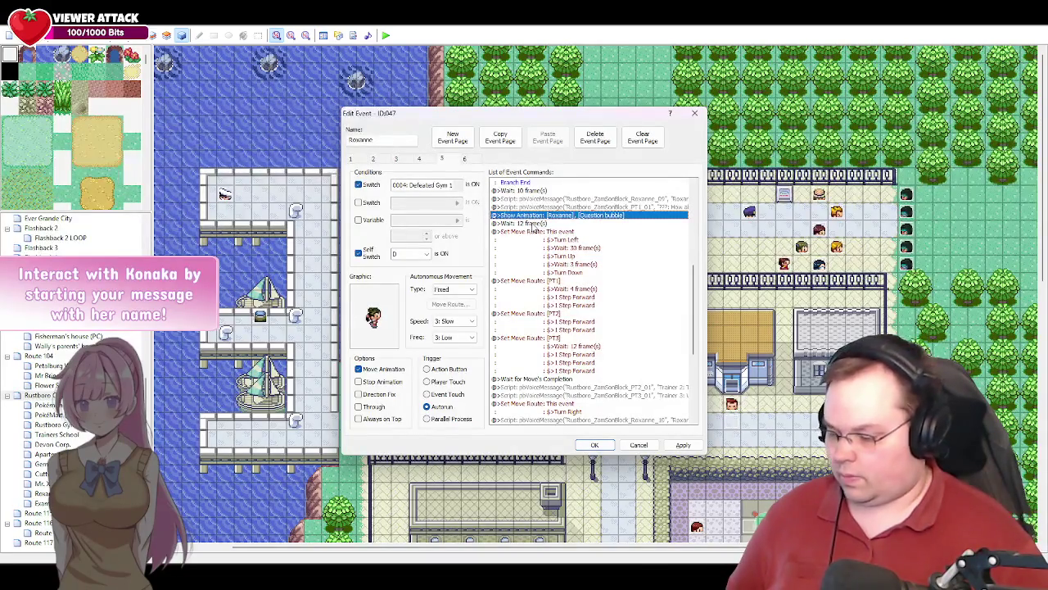
- Duplicate the Question bubble command and retarget the copy to ZamSon Grunt 3
key(ctrl+c)
key(ctrl+v)
double_click(537, 222)
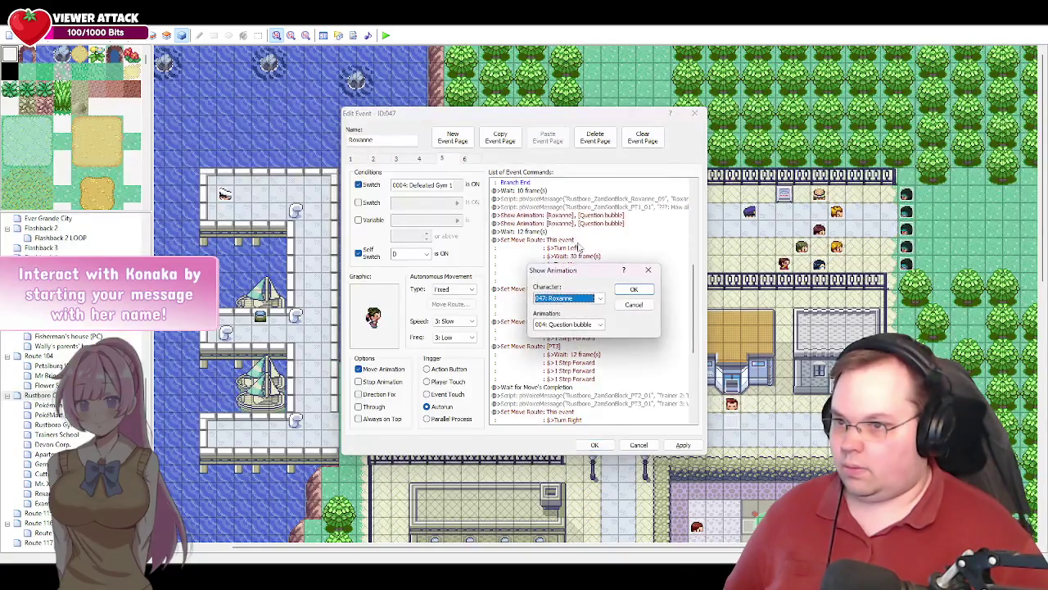
click(594, 300)
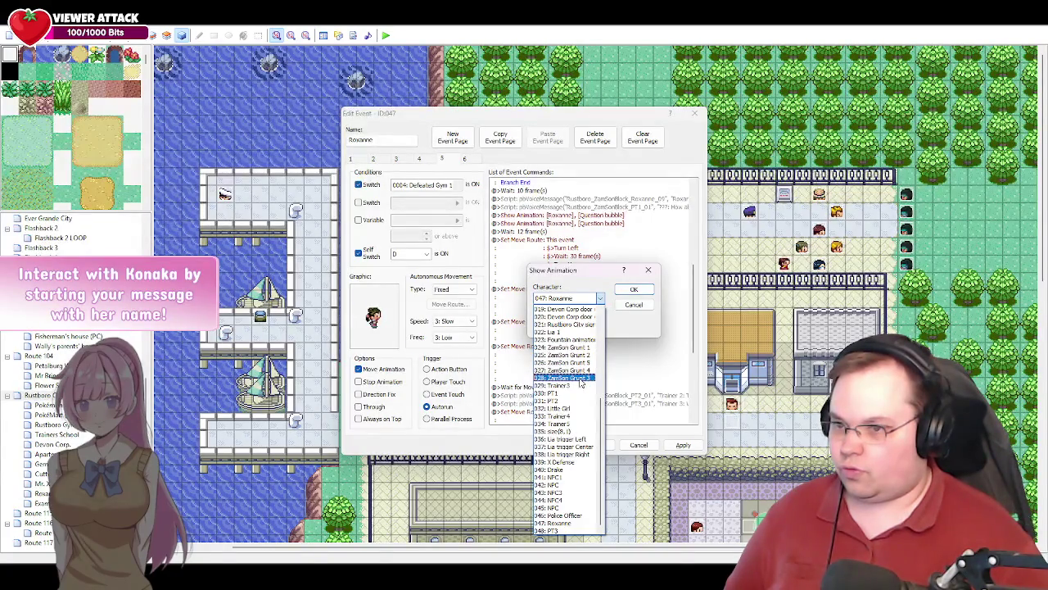
click(580, 380)
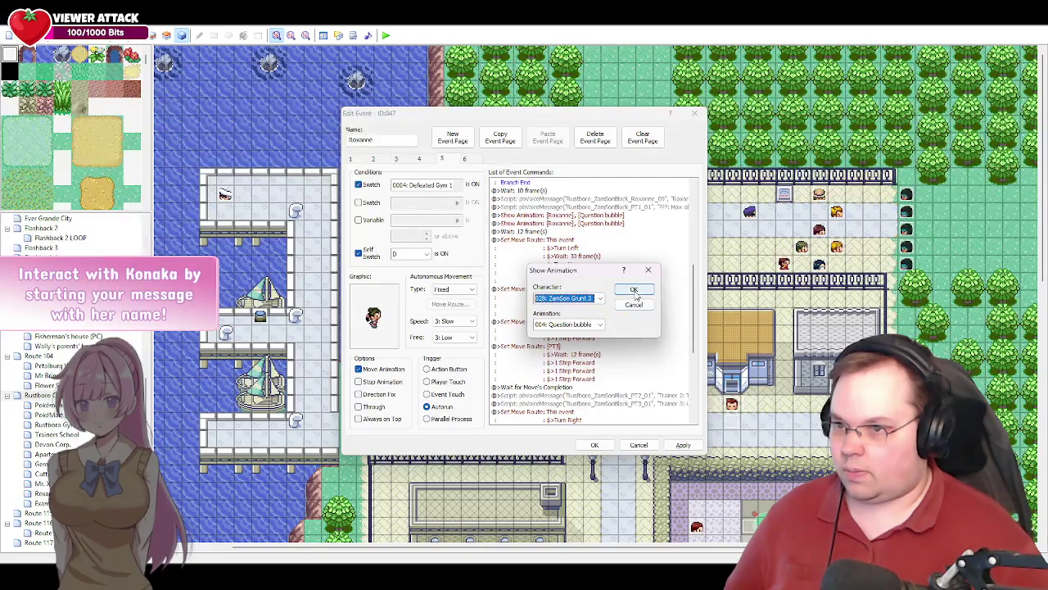
click(633, 289)
key(alt+Tab)
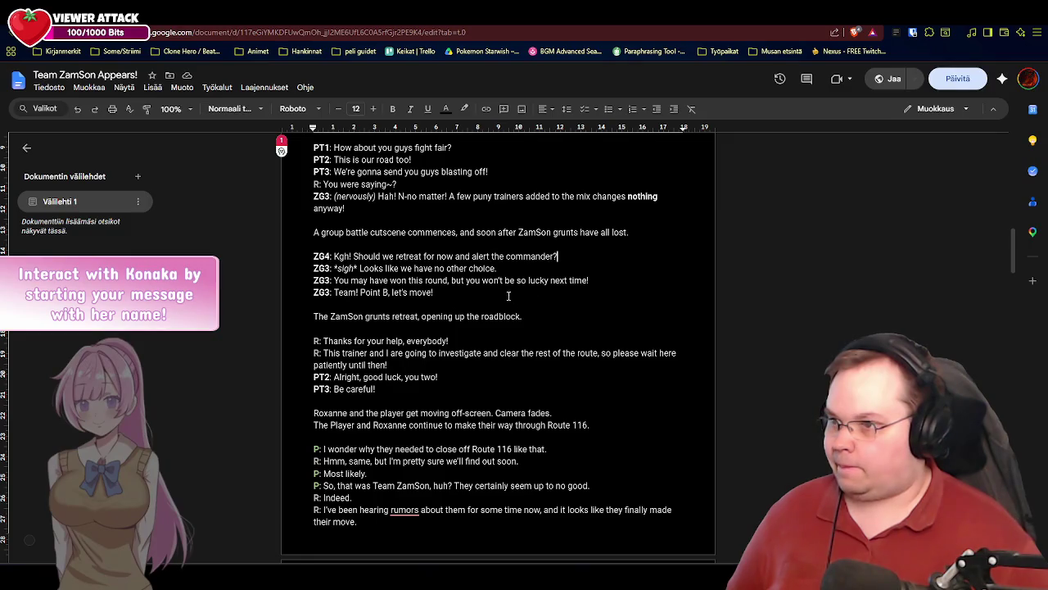
- Review the grunt retreat dialogue in the Google Docs script, then return to RPG Maker XP
scroll(496, 290, up, 1)
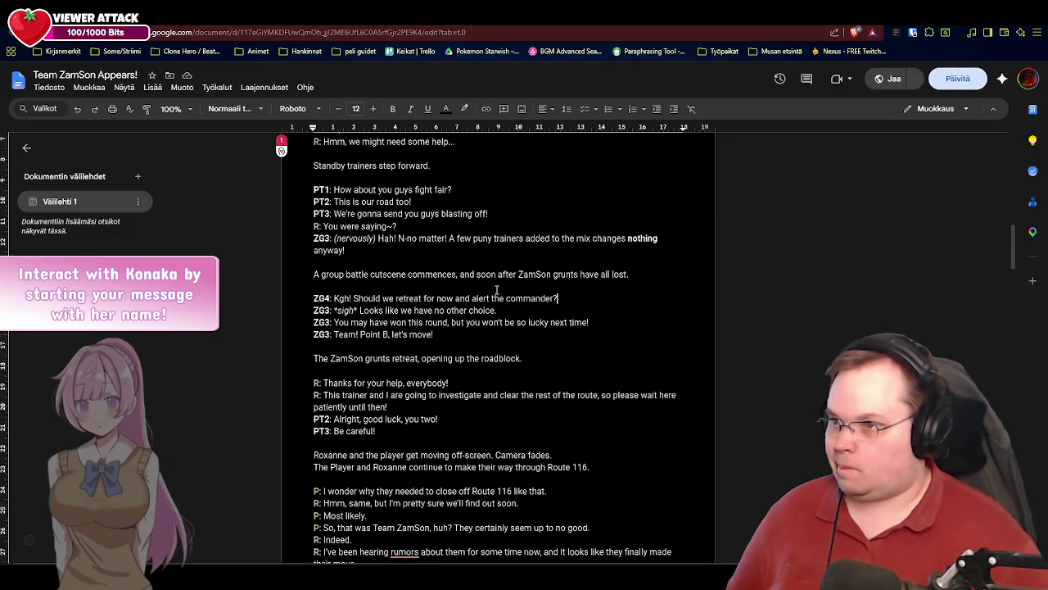
scroll(387, 184, up, 1)
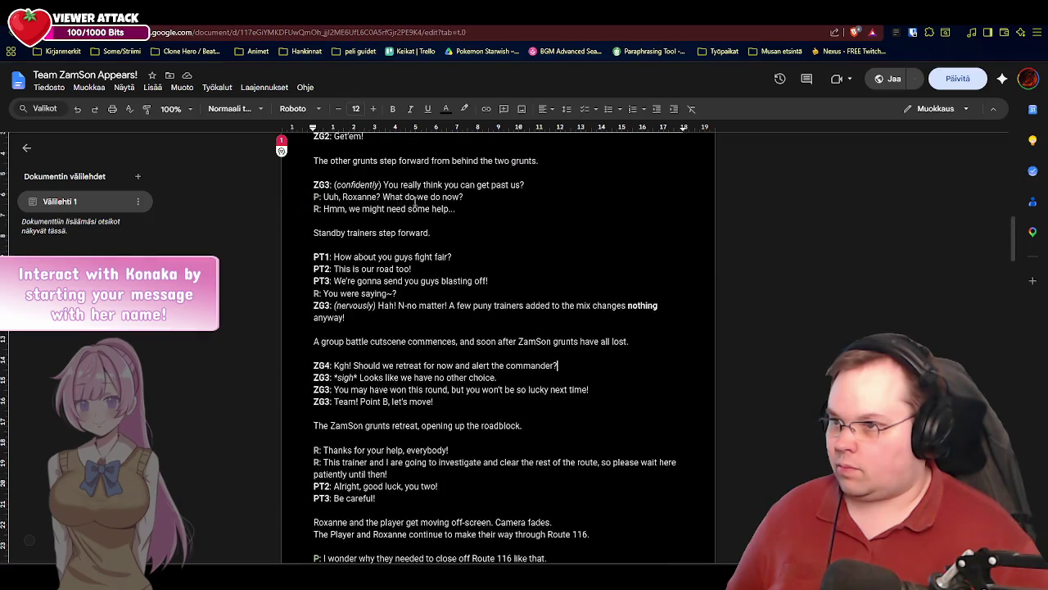
scroll(463, 326, down, 2)
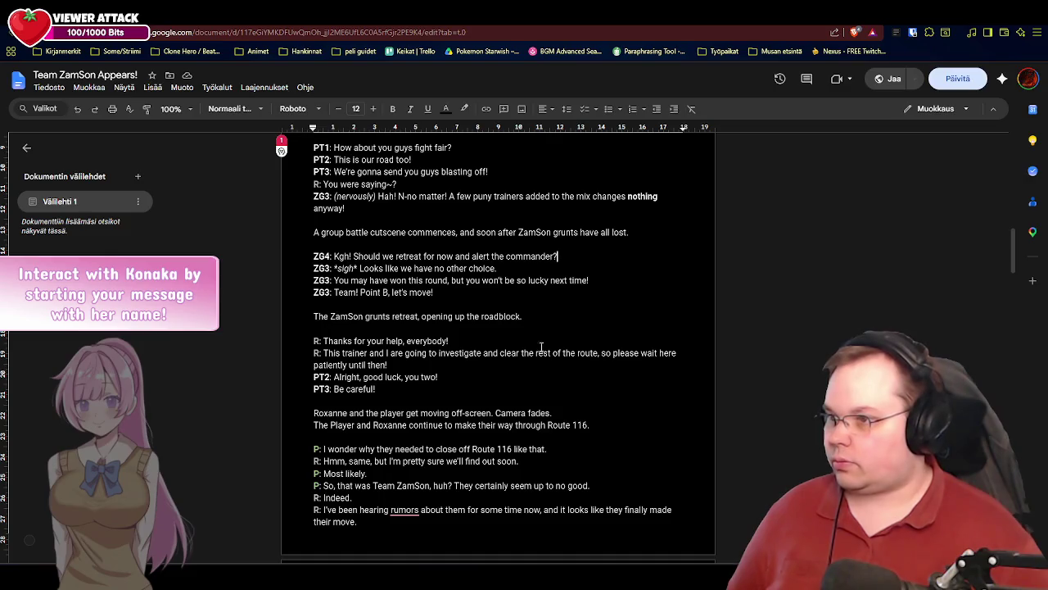
key(alt+Tab)
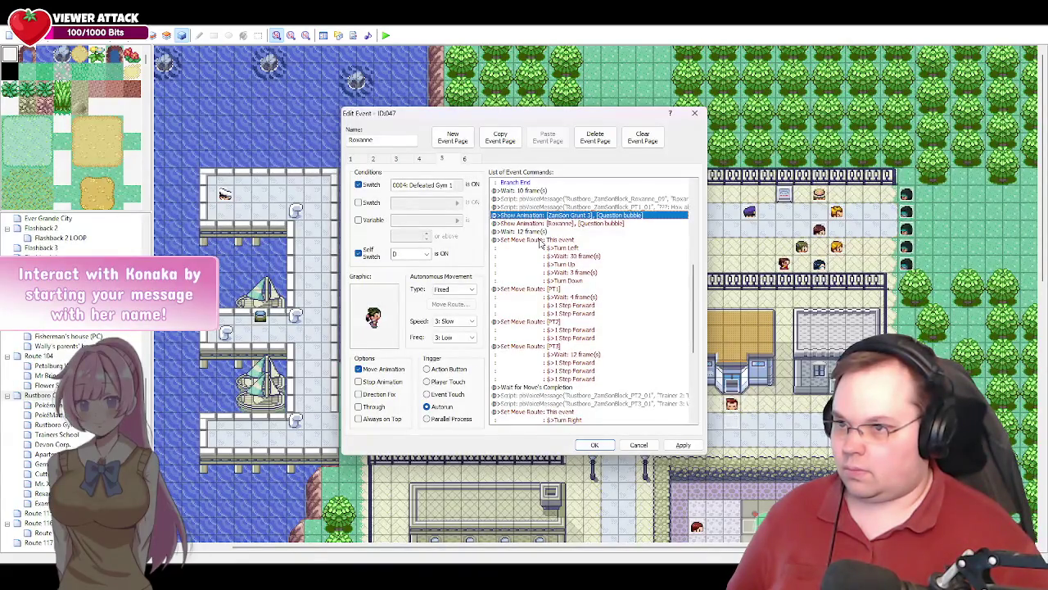
- Add a Set Move Route for ZamSon Grunt 3: wait 15 frames, then turn left
click(540, 241)
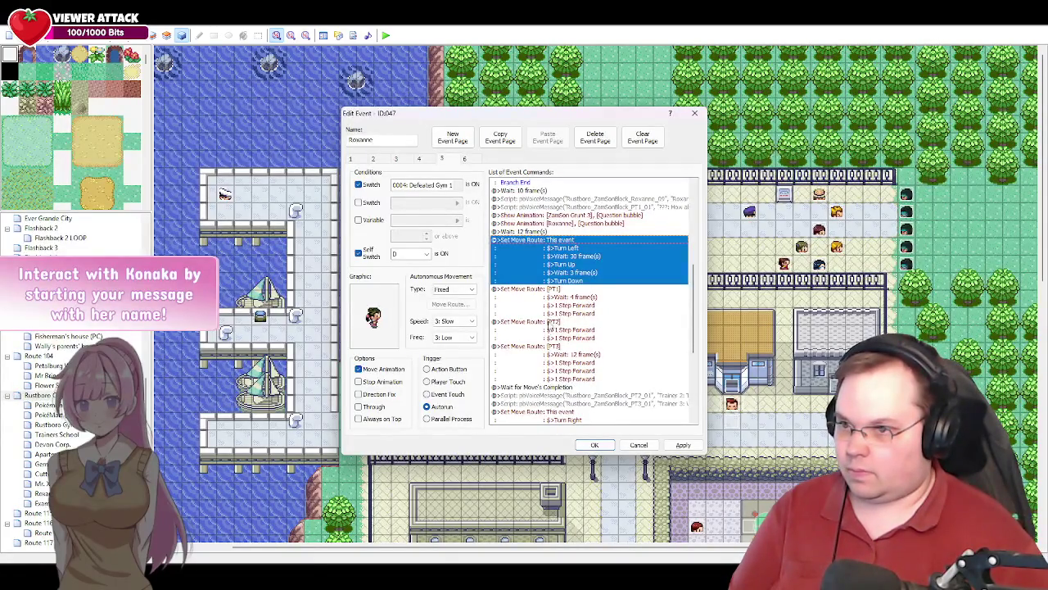
key(Insert)
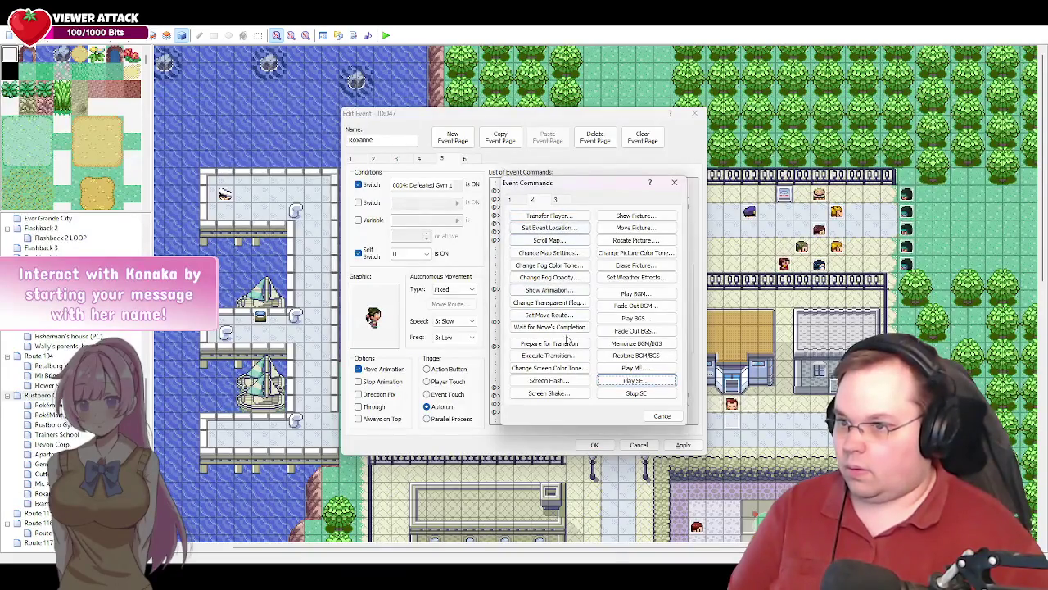
click(561, 315)
click(500, 211)
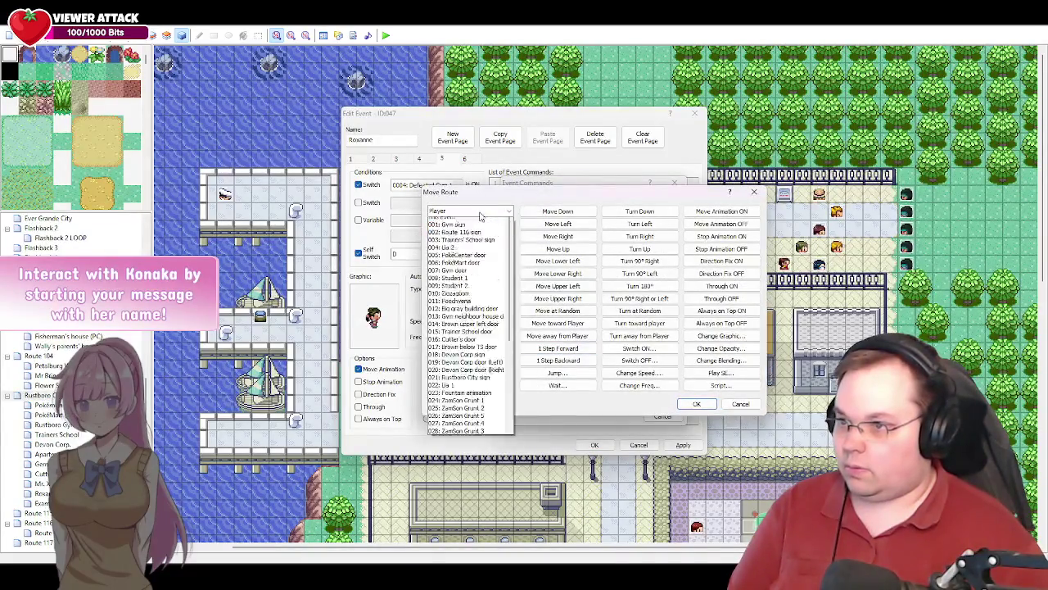
click(486, 410)
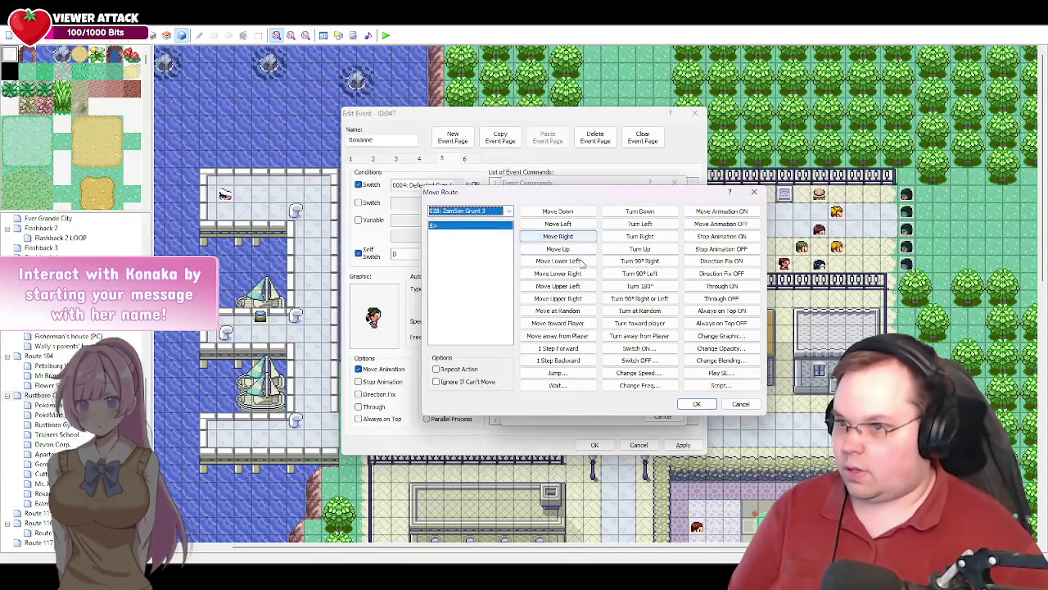
click(639, 224)
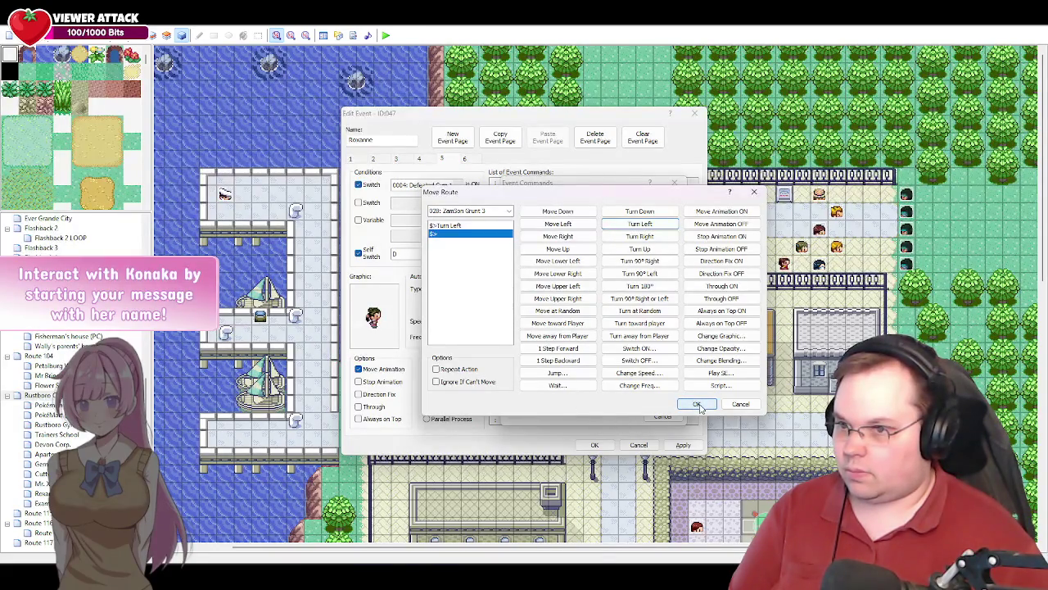
click(464, 226)
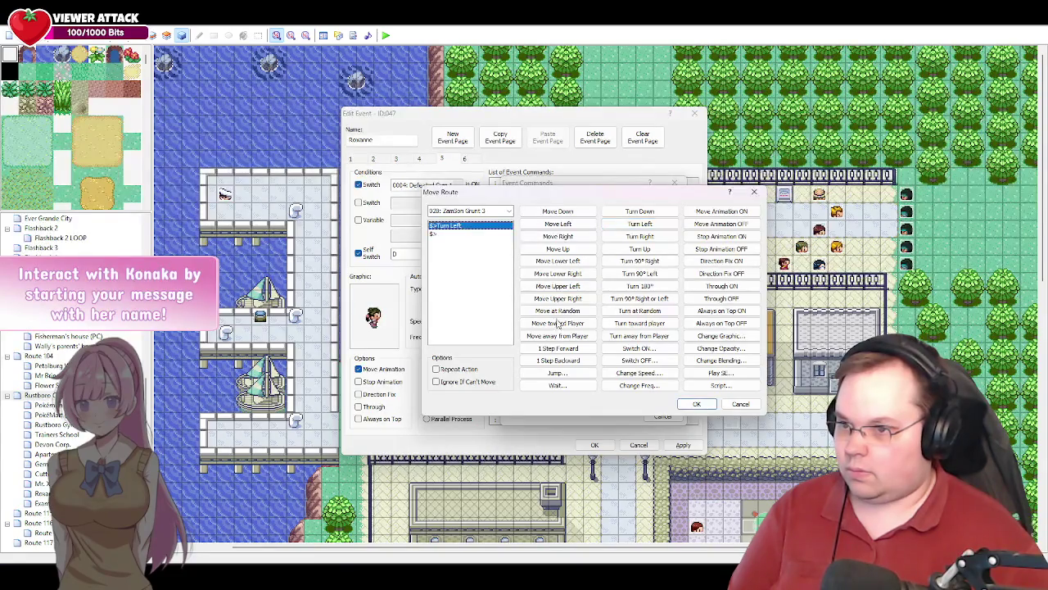
click(558, 385)
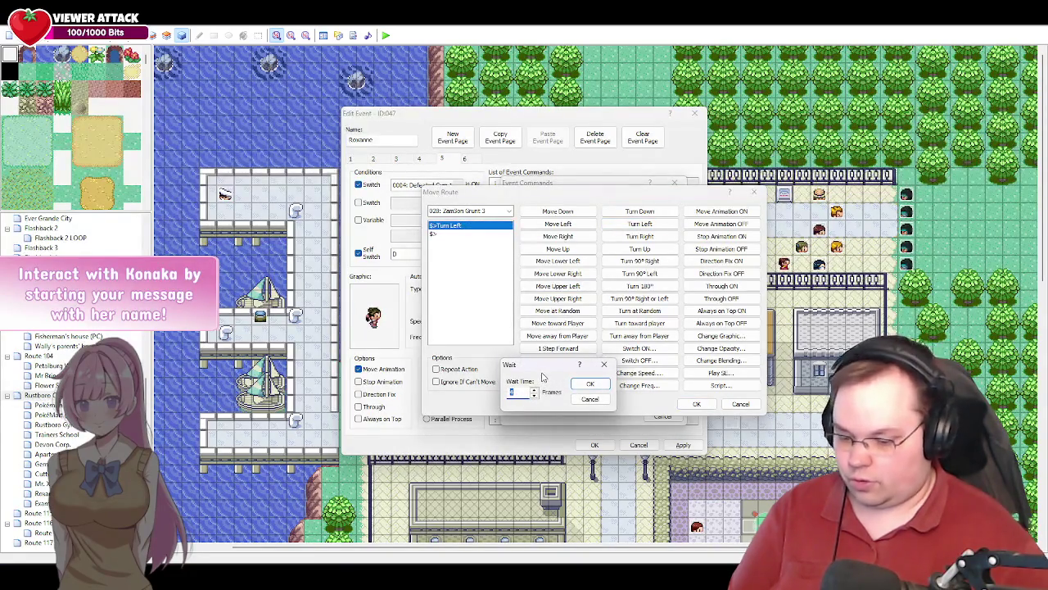
text(15)
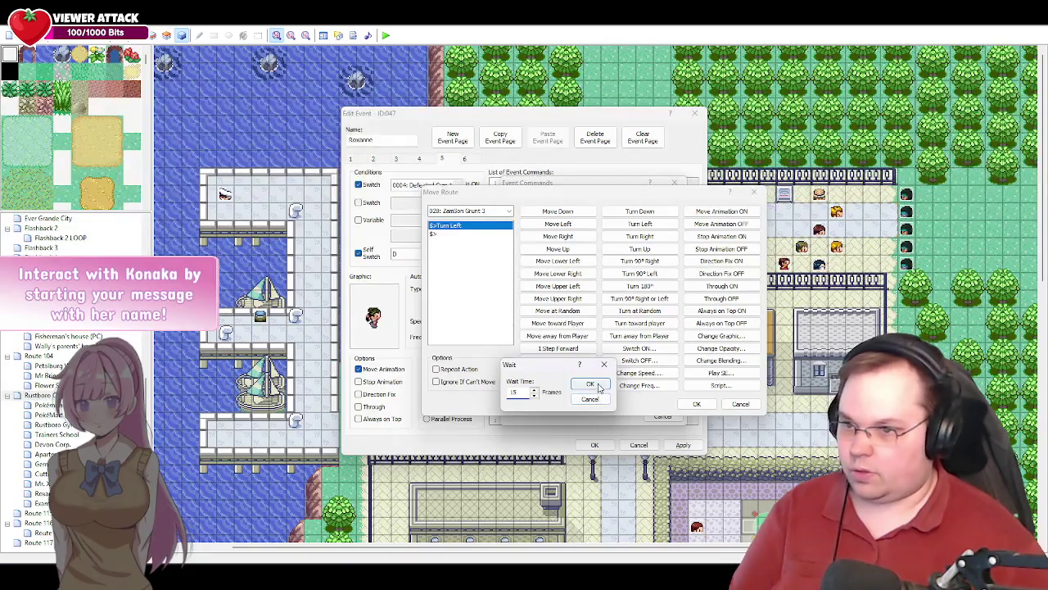
click(589, 384)
click(696, 402)
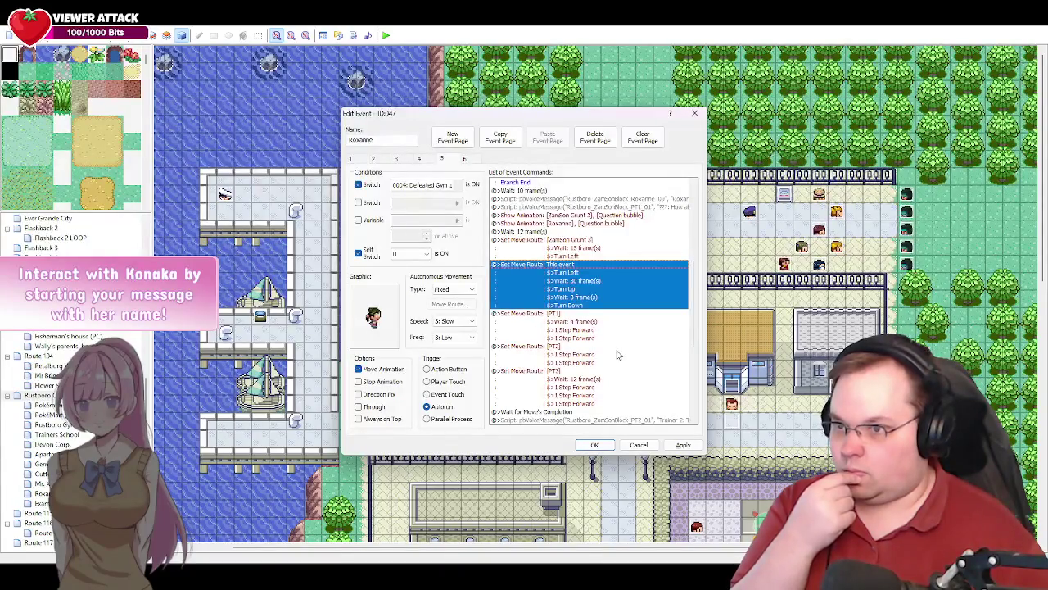
- Reduce Grunt 3's route wait to 6 frames and apply the event
click(573, 248)
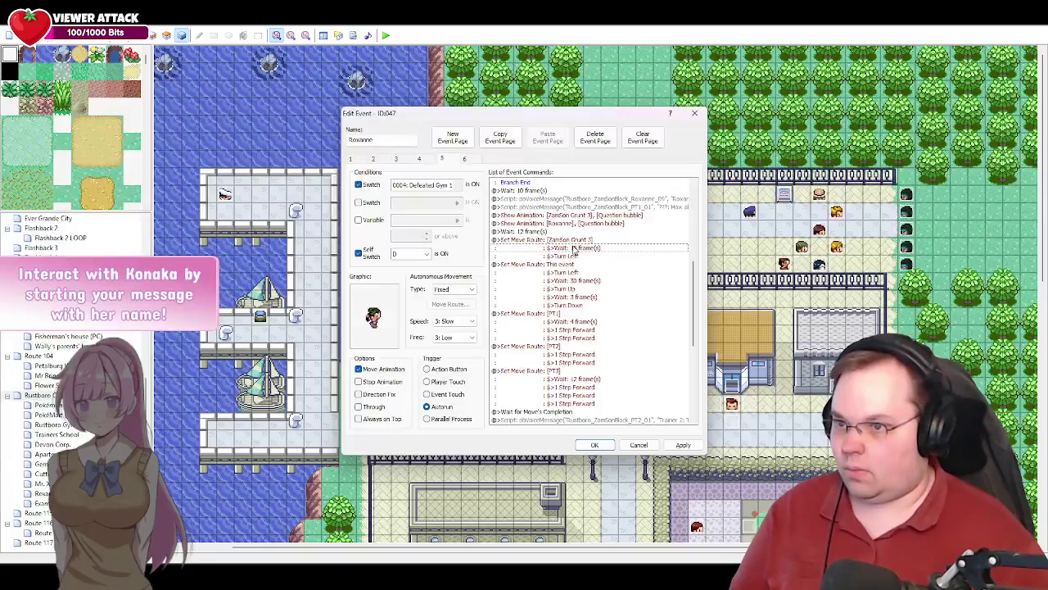
double_click(573, 249)
double_click(463, 226)
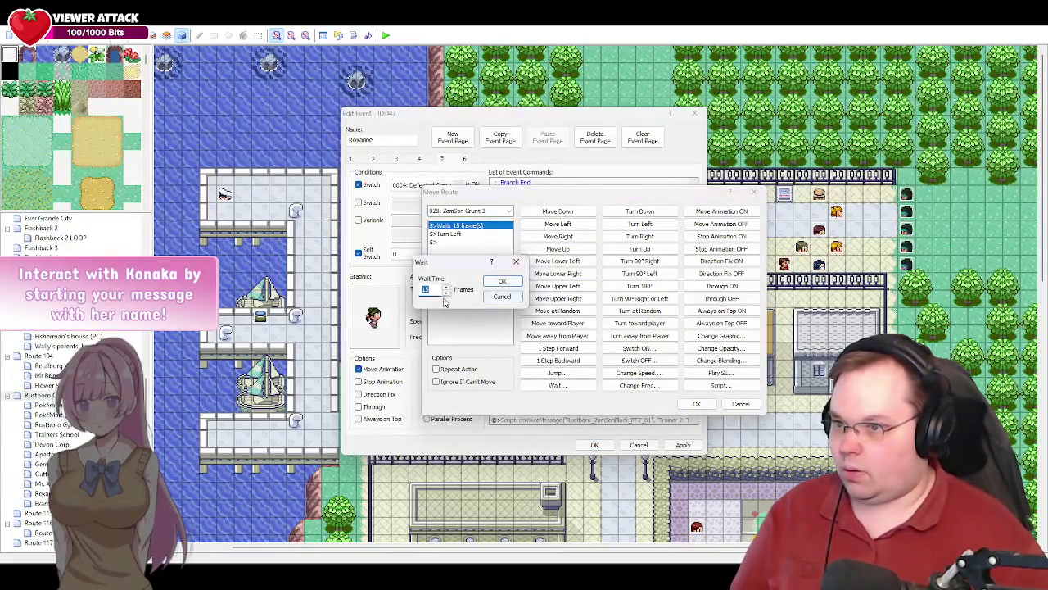
click(446, 294)
click(446, 294)
click(502, 281)
click(695, 403)
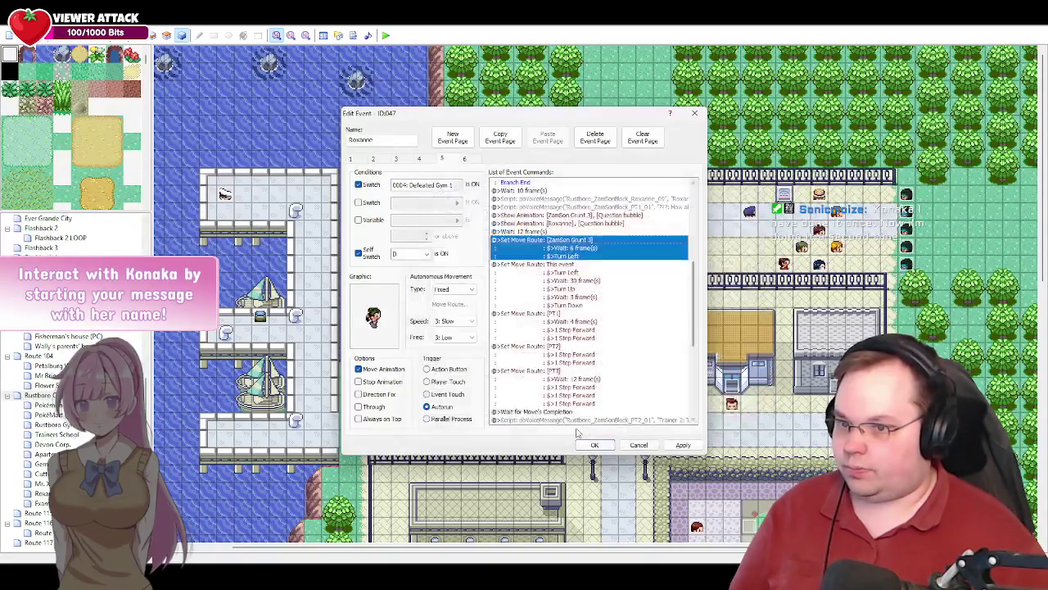
click(683, 444)
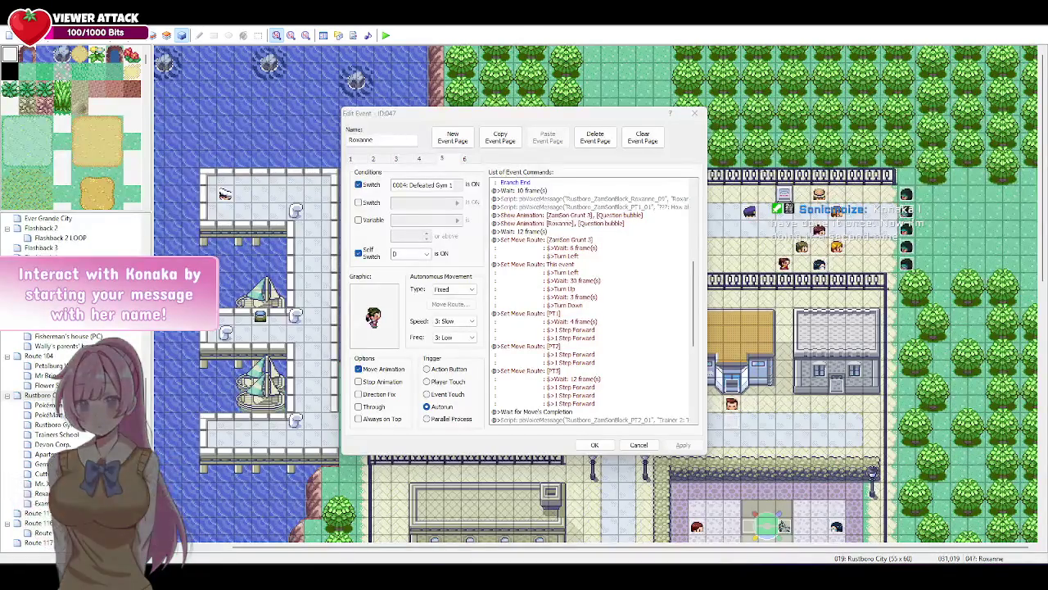
key(super)
text(logitech G HUB)
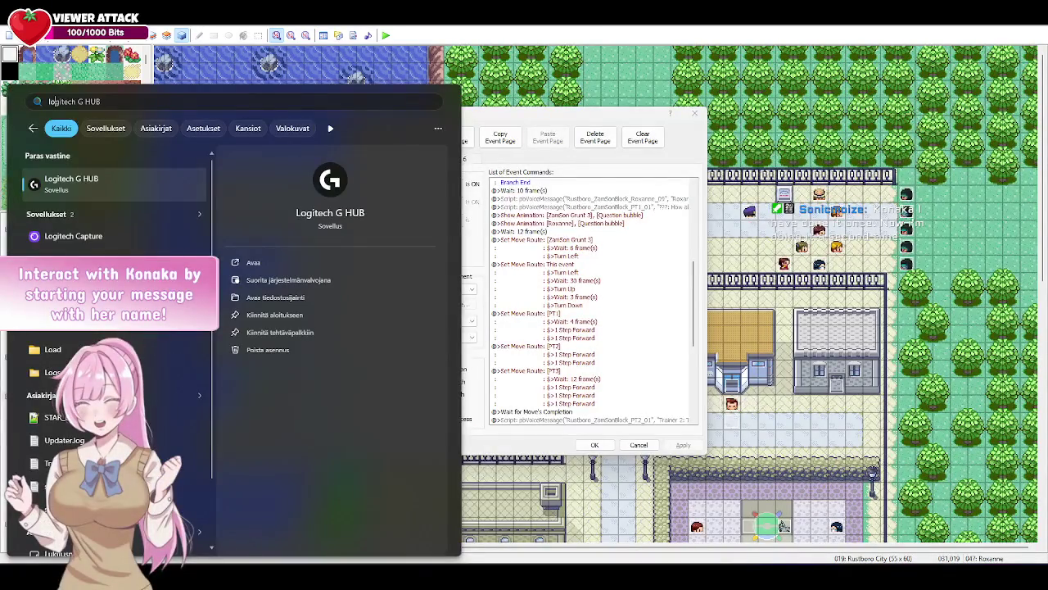
key(Down)
key(Down)
key(Return)
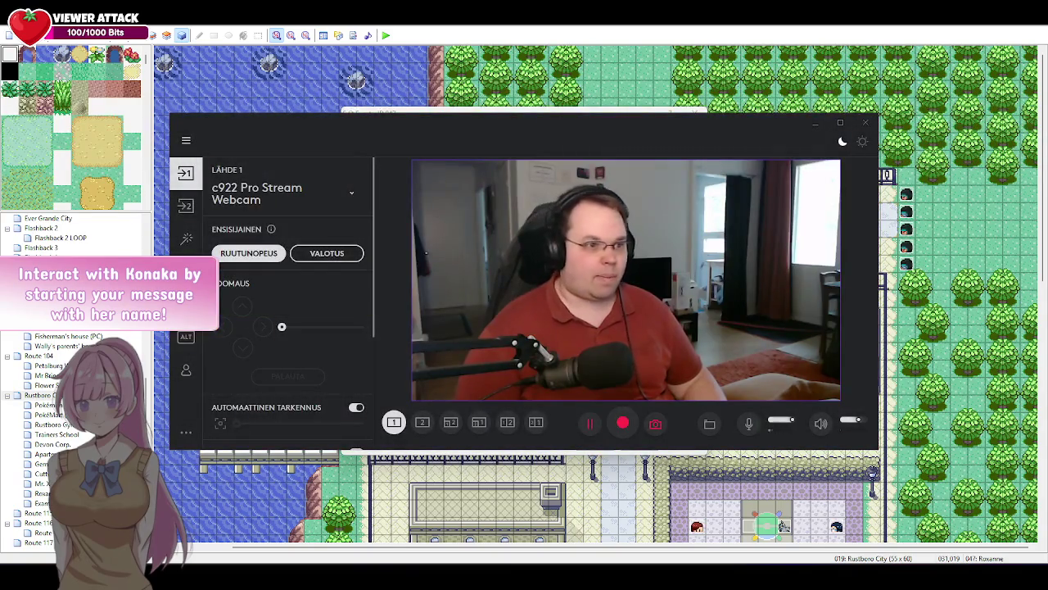
click(892, 270)
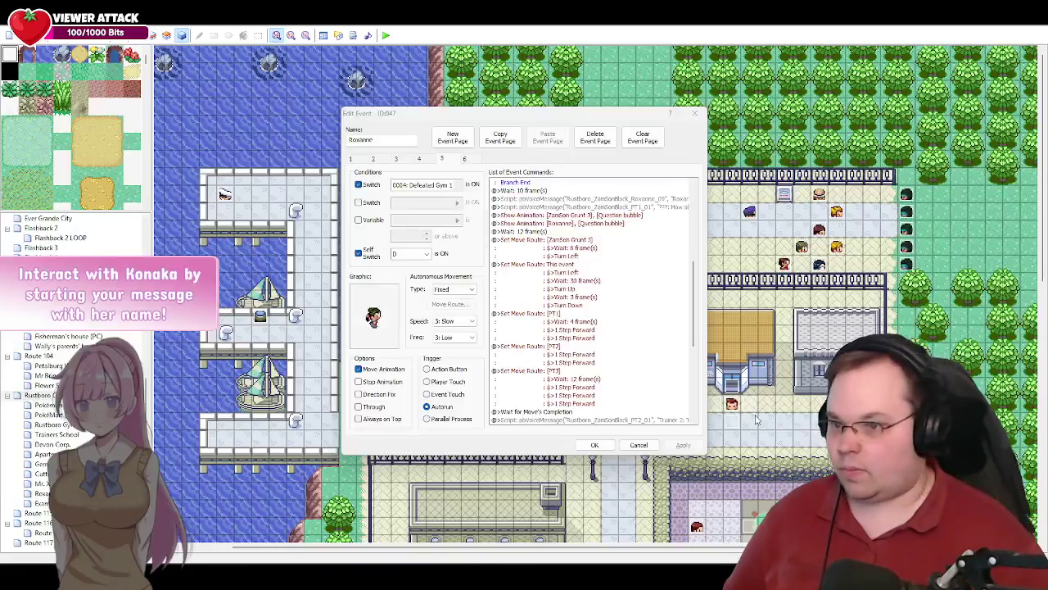
- Retype the event's name back to Roxanne and apply the change
click(539, 438)
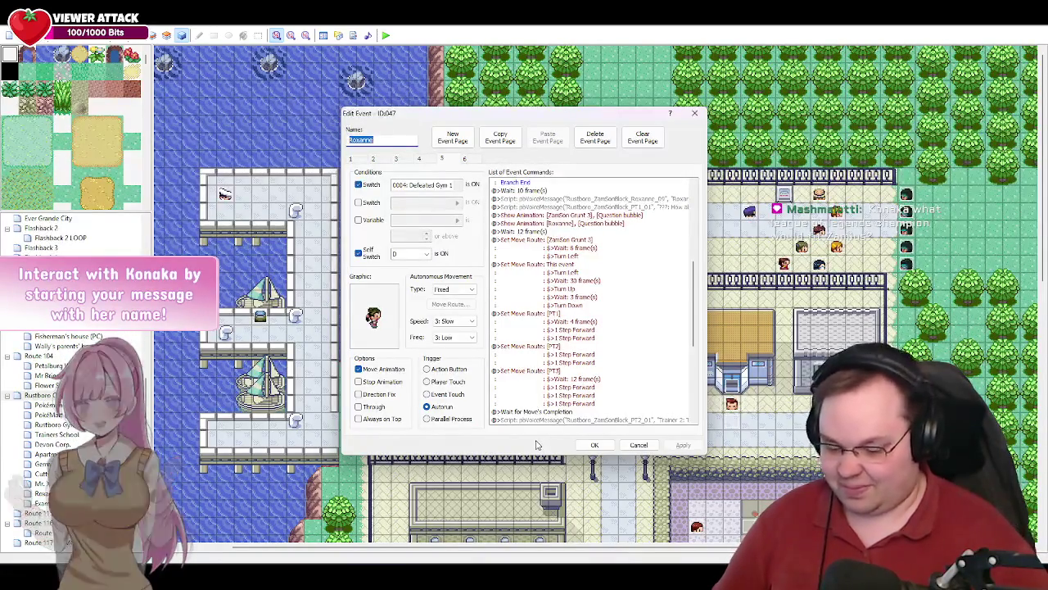
text(Jason)
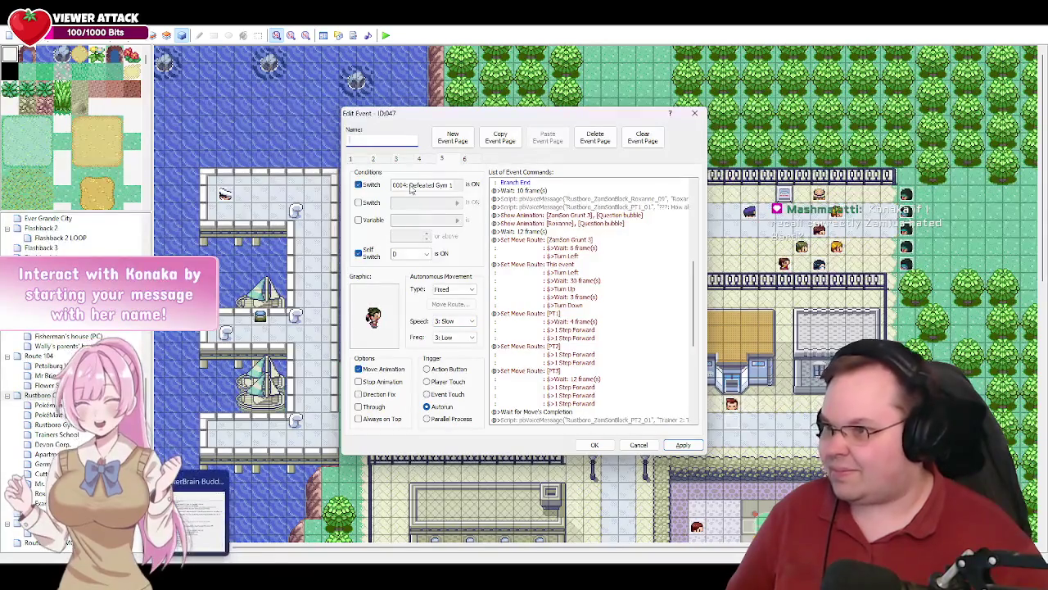
click(406, 140)
text(Roxa)
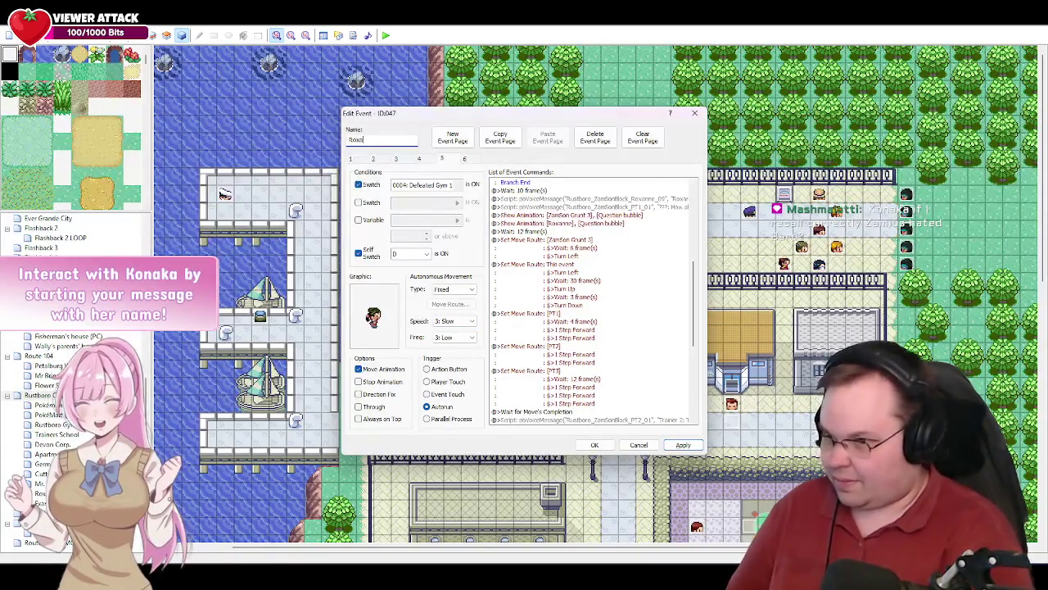
click(673, 447)
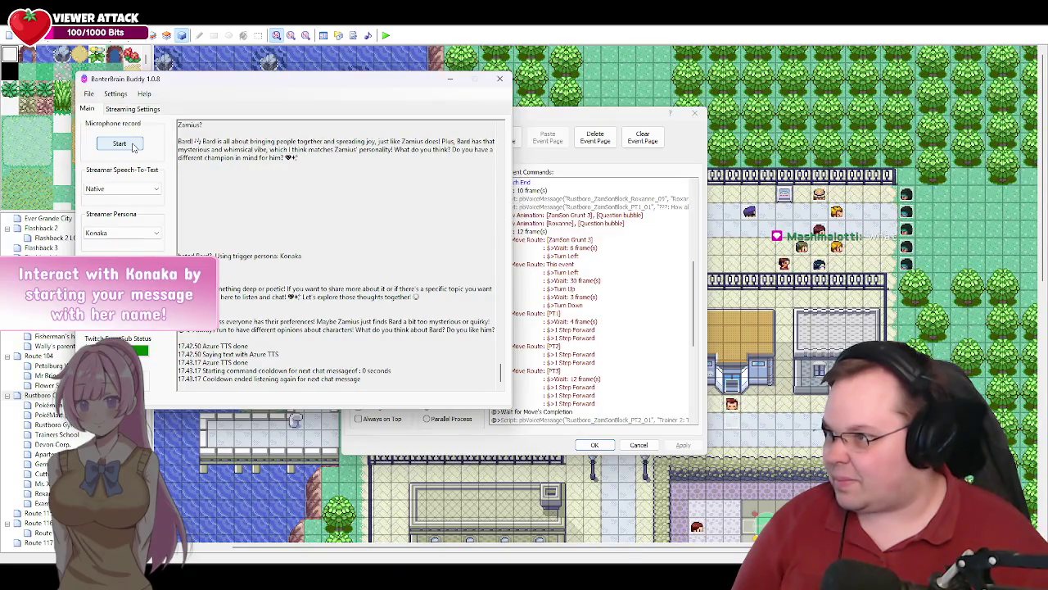
- Record a short spoken test, set Streamer Speech-To-Text to Azure, and minimise BanterBrain Buddy
click(120, 145)
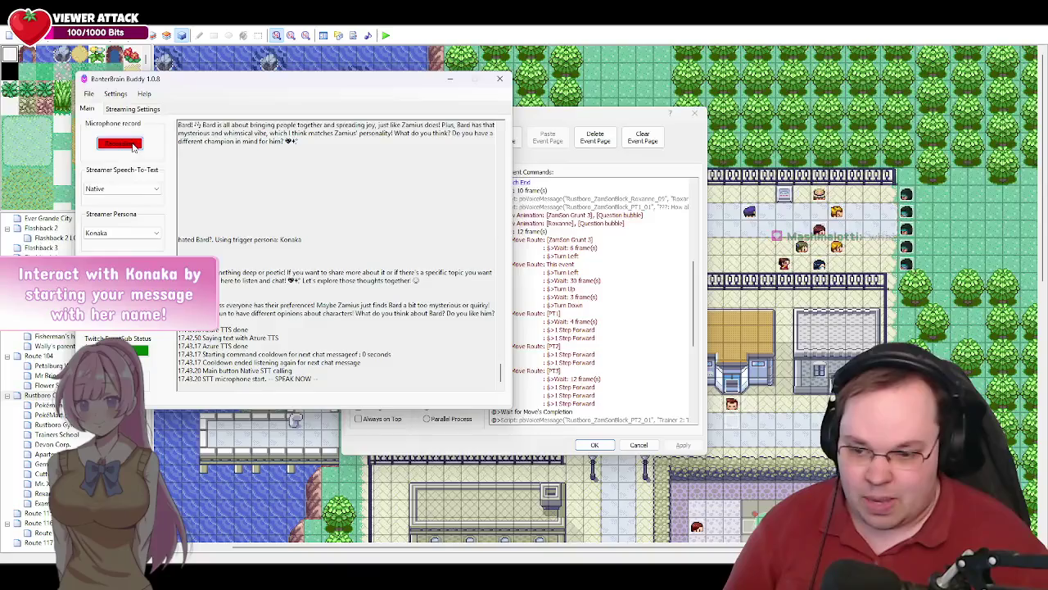
click(131, 145)
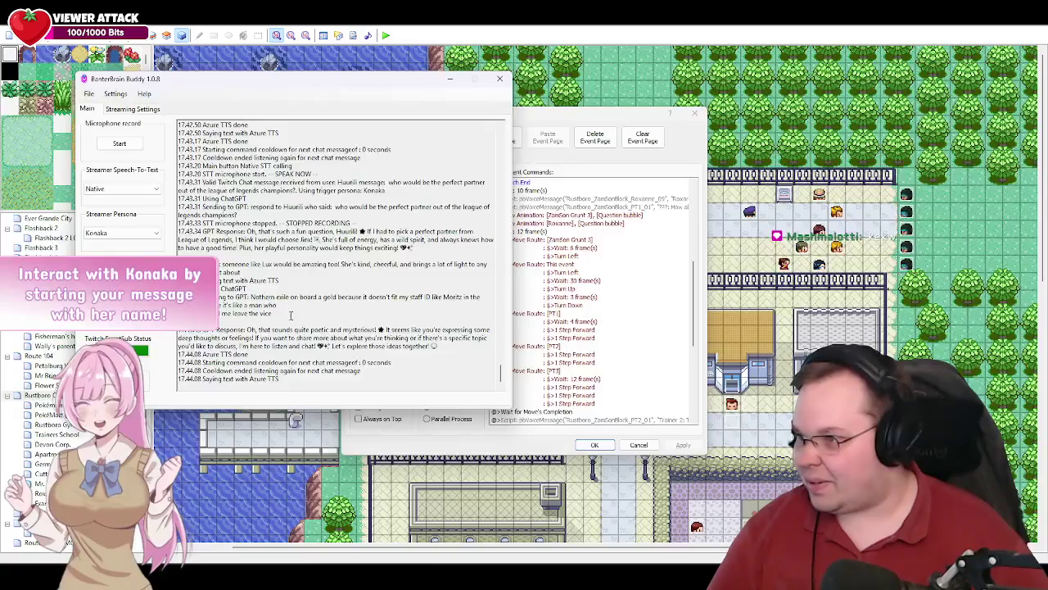
click(153, 190)
click(150, 210)
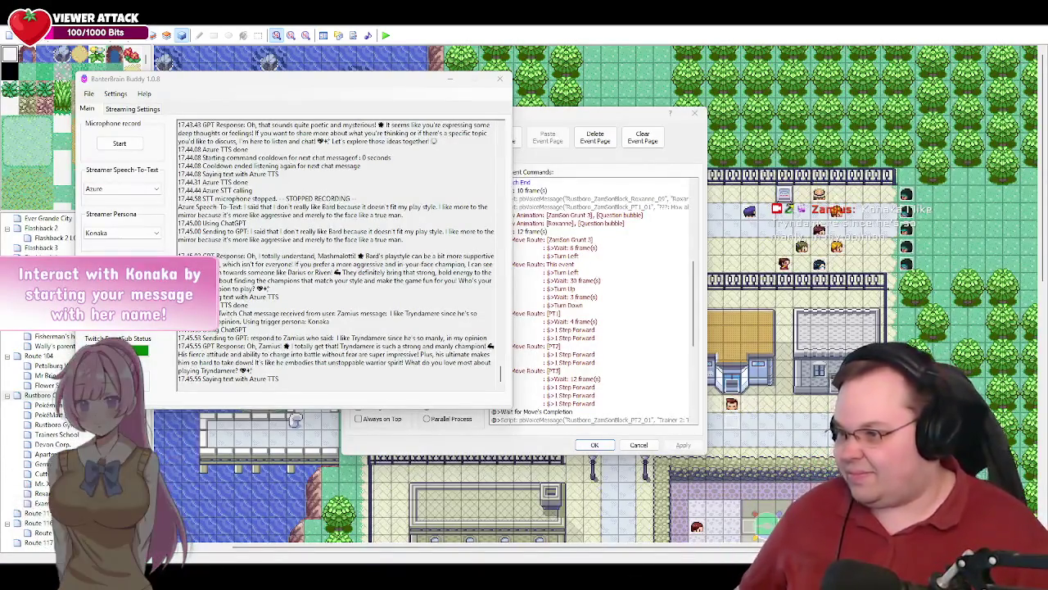
click(450, 80)
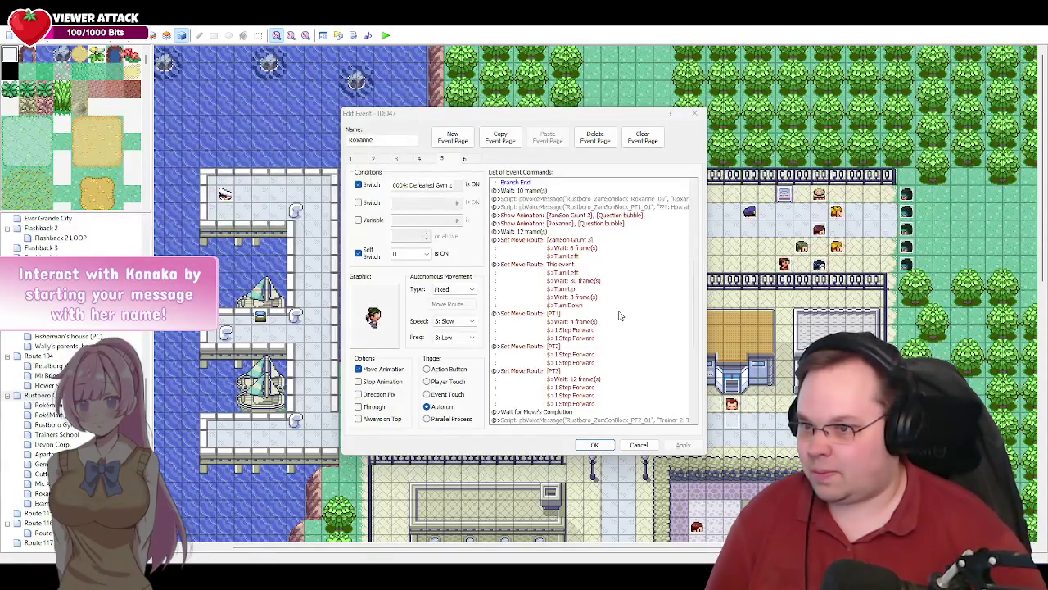
- Review page 5's commands, select Wait for Move's Completion, and confirm Roxanne's event with OK
scroll(620, 315, down, 6)
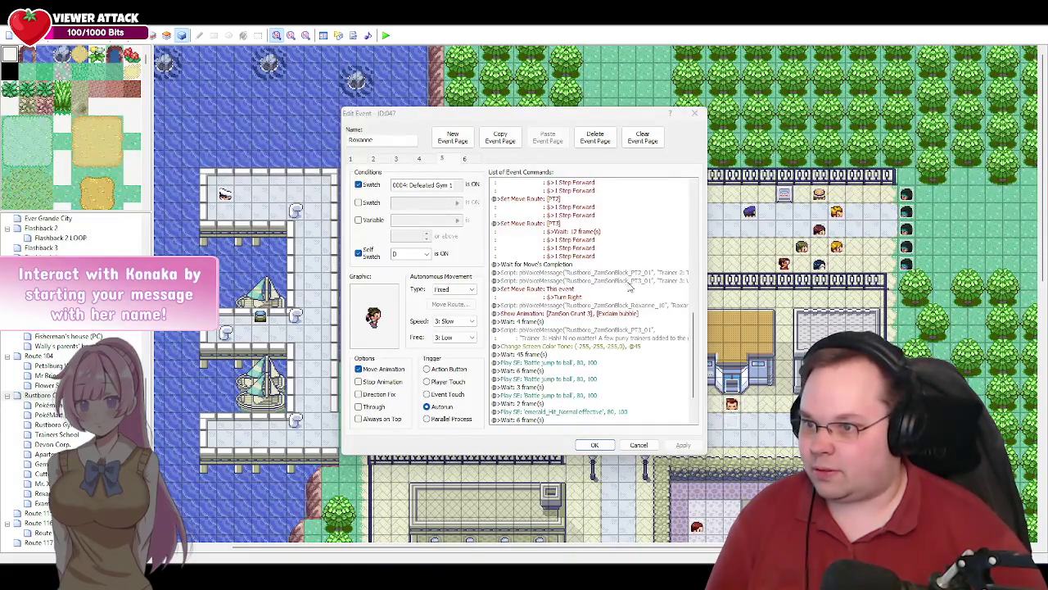
scroll(585, 277, up, 4)
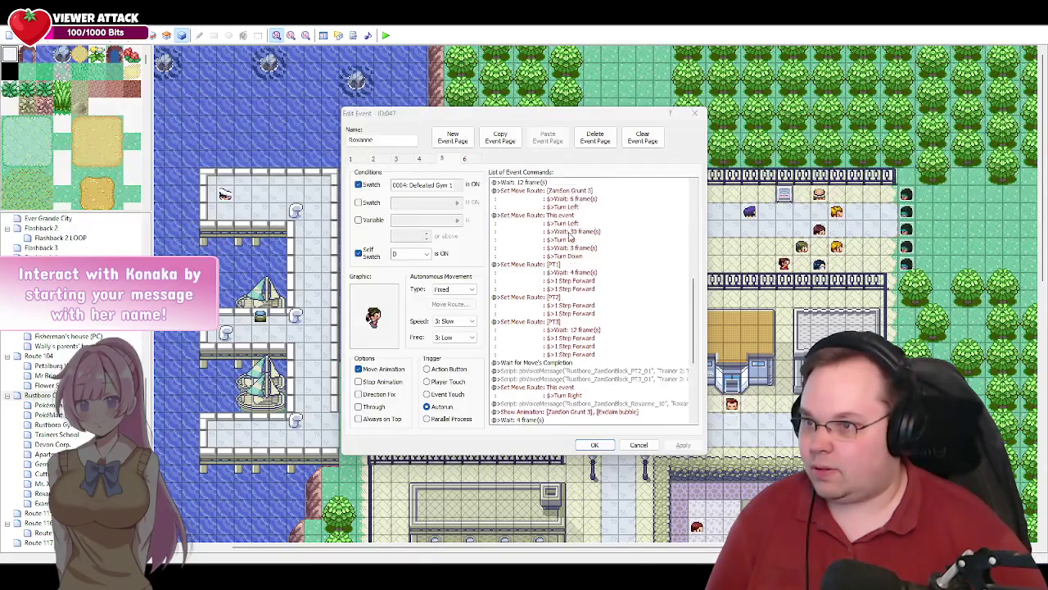
click(539, 387)
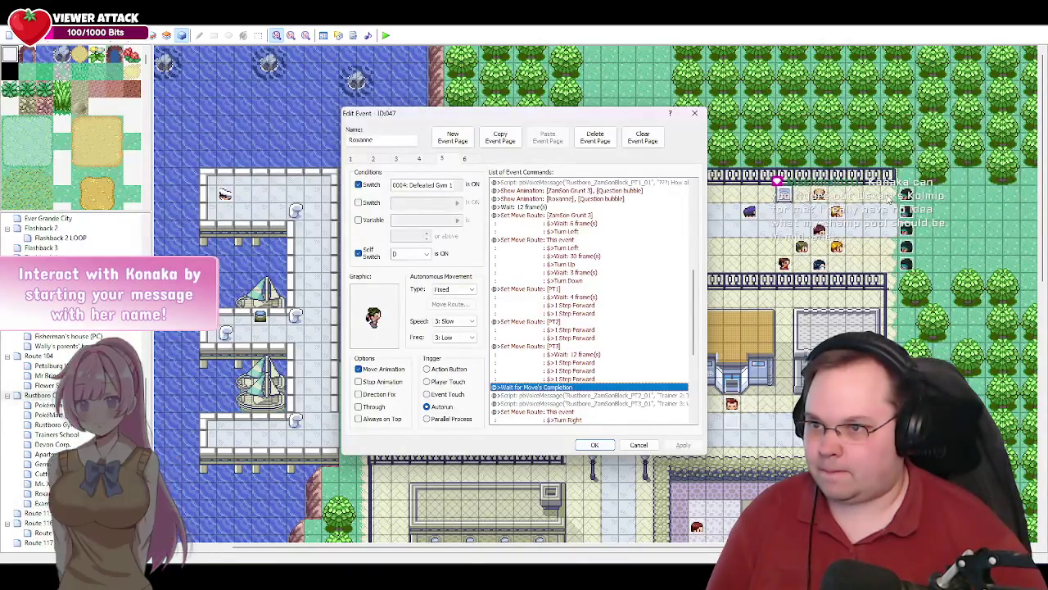
click(594, 445)
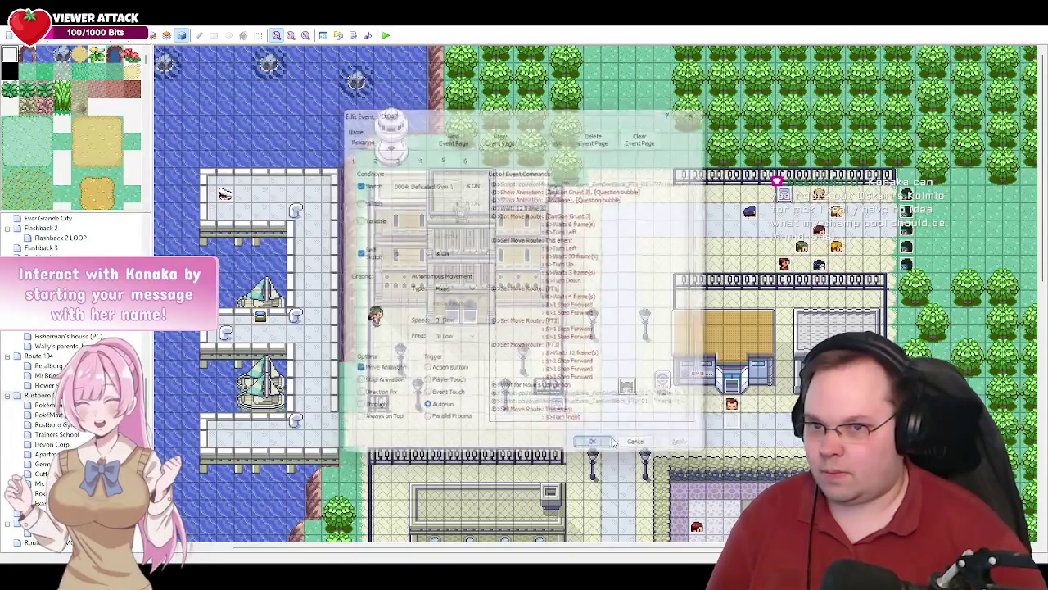
- Check the ZamSon Grunt 3 and Grunt 4 events, closing both without changes
double_click(497, 220)
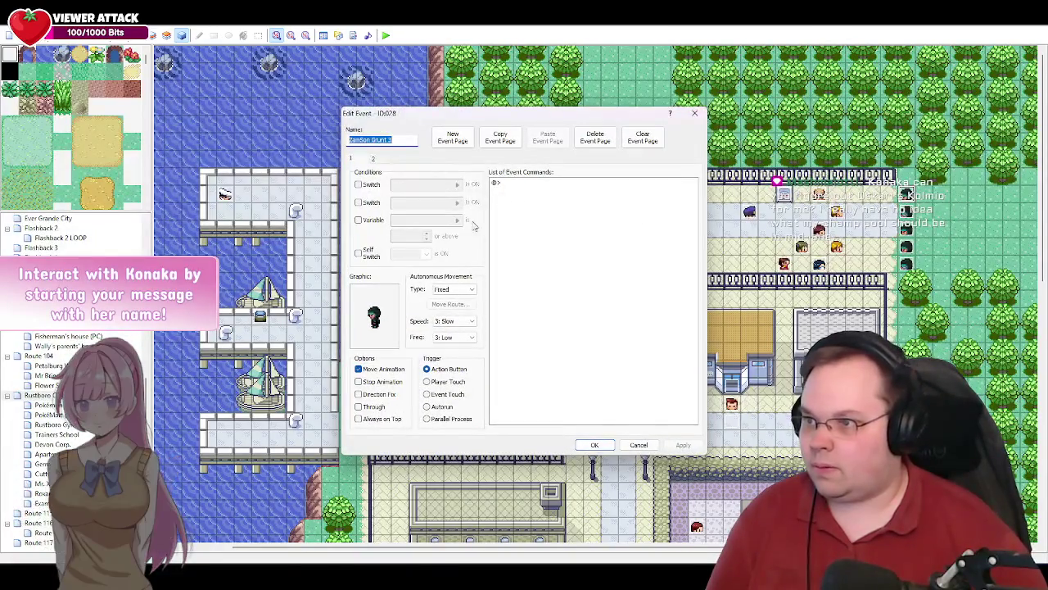
key(Escape)
double_click(908, 248)
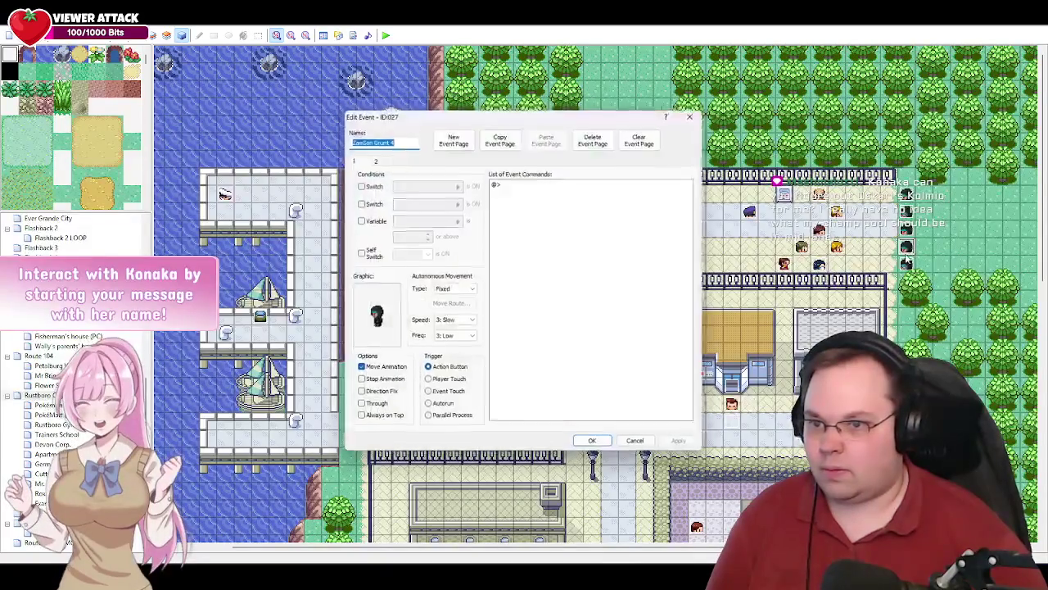
click(640, 443)
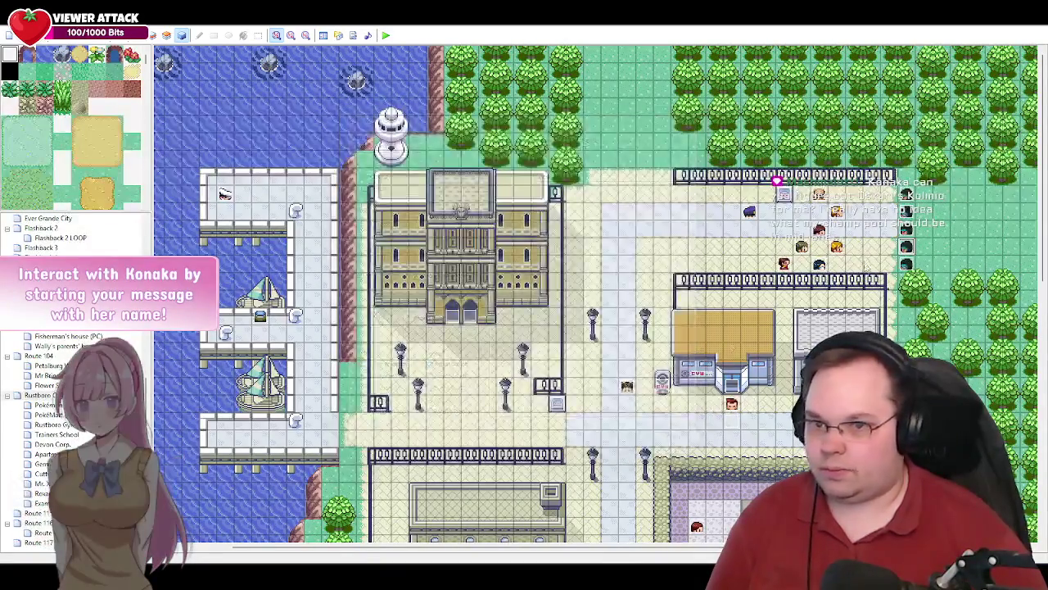
- Reopen Roxanne's event on page 5 and select the insertion point in its command list
double_click(627, 388)
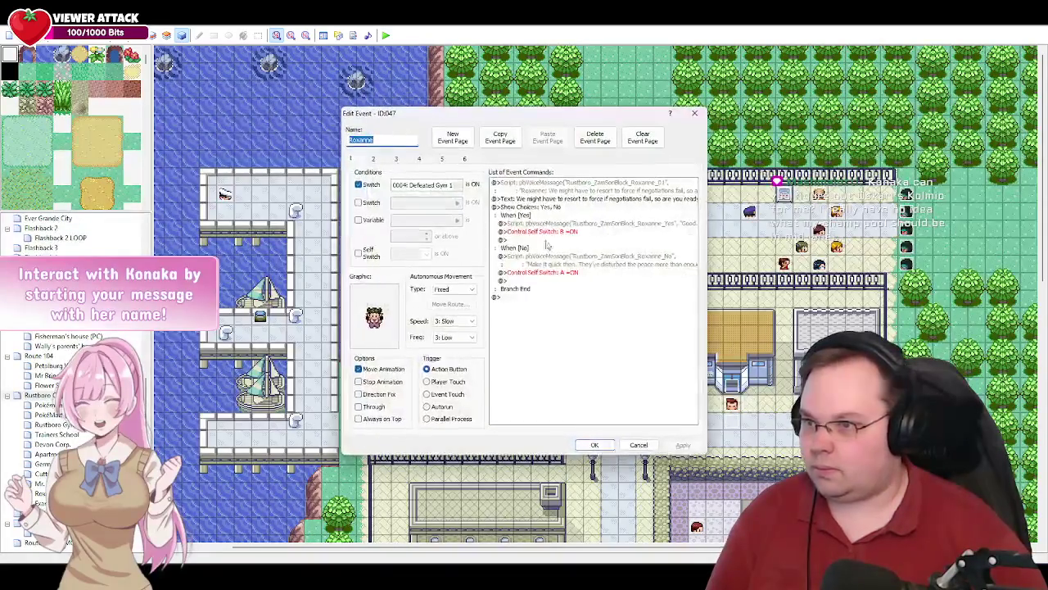
click(443, 160)
mouse_move(686, 278)
mouse_down()
mouse_move(687, 414)
mouse_move(683, 344)
mouse_up()
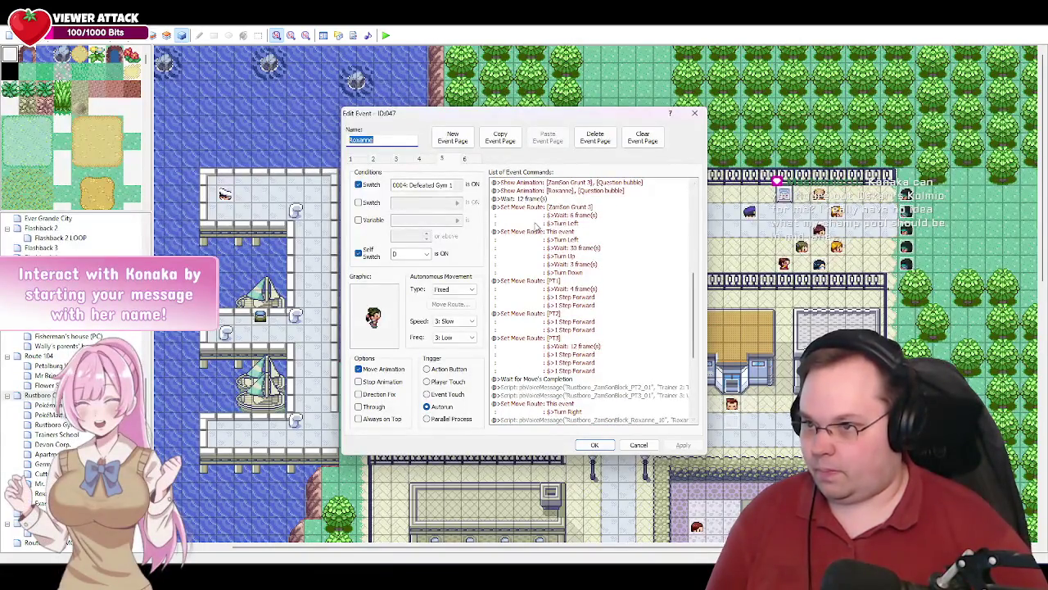
drag(538, 233, 544, 303)
- Add a Set Move Route making 027: ZamSon Grunt 4 turn left after Grunt 3's turn
key(Insert)
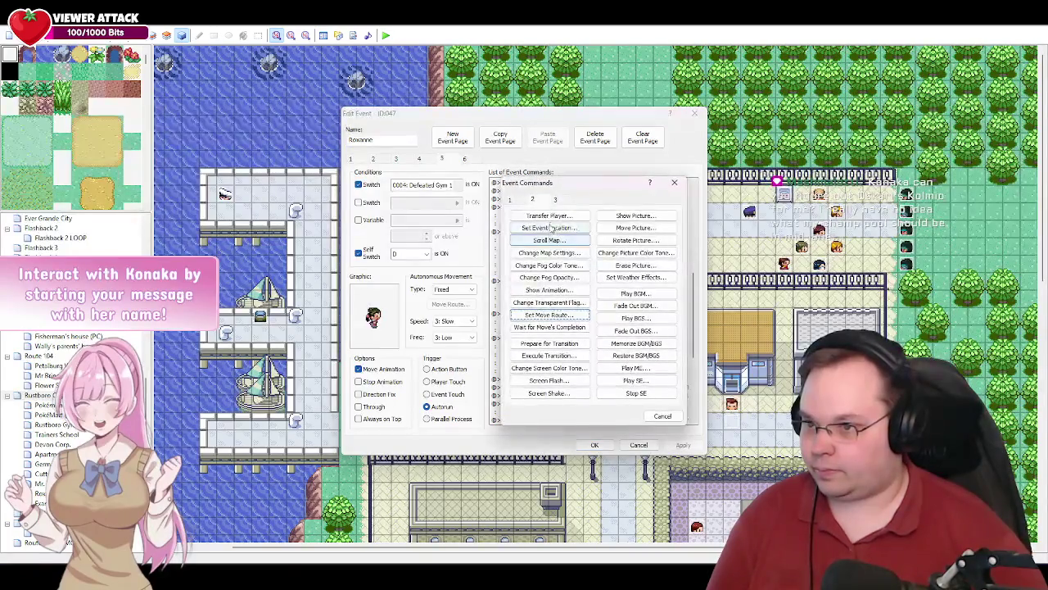
click(552, 316)
click(491, 211)
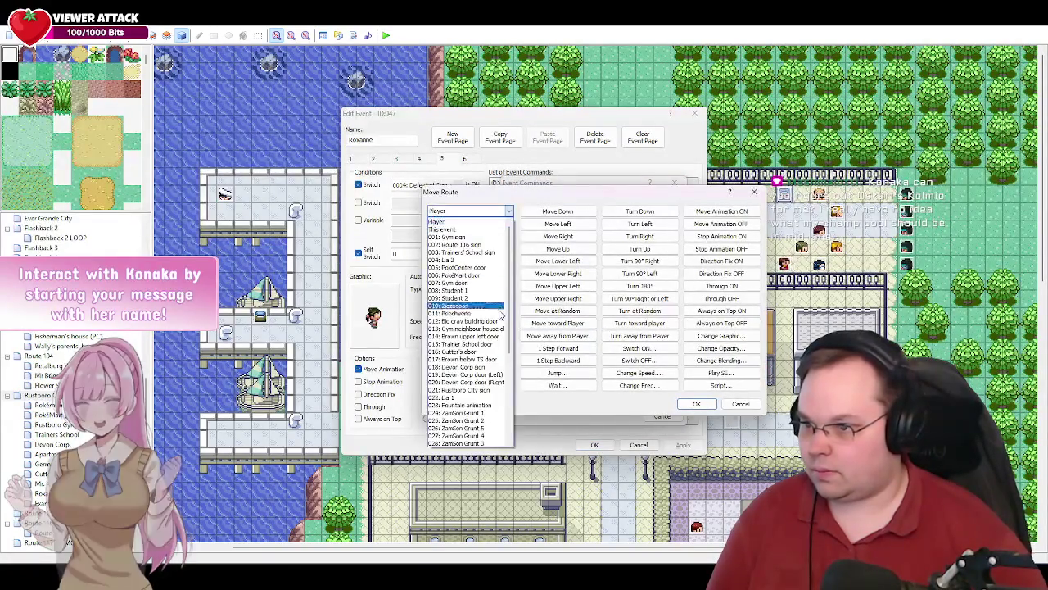
click(479, 383)
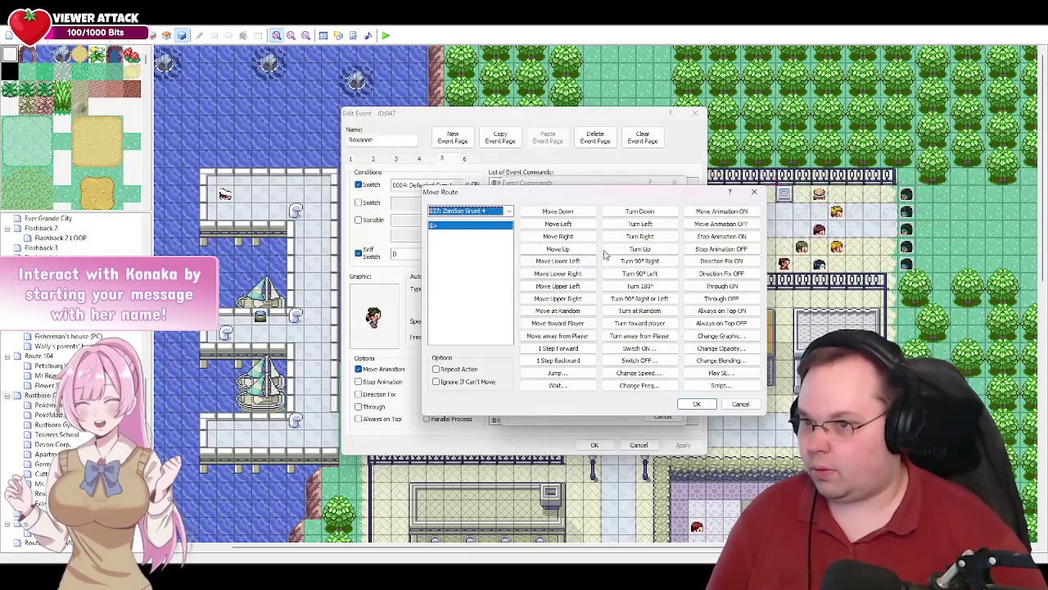
click(640, 224)
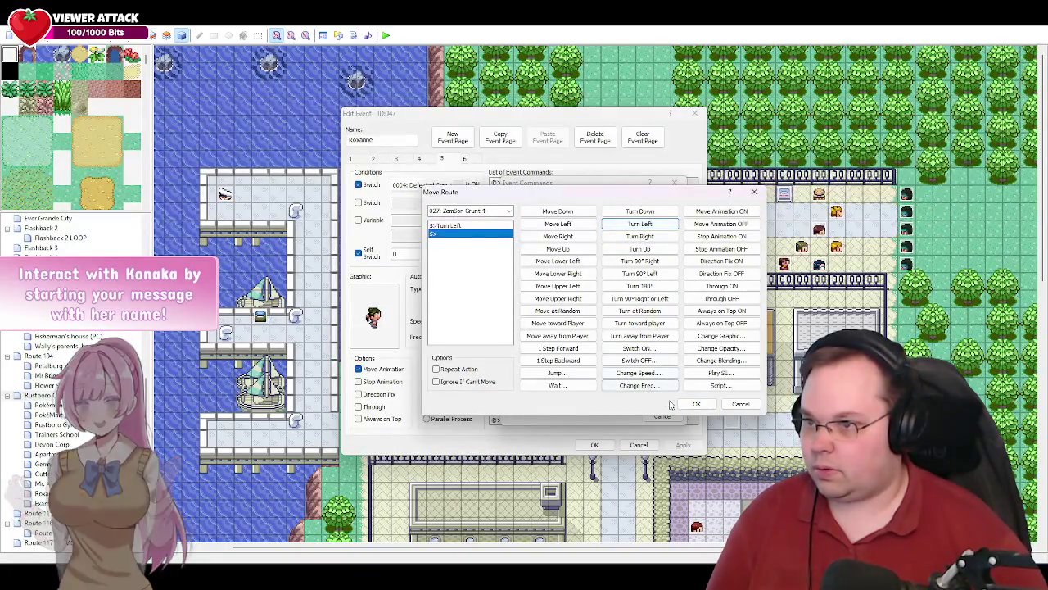
click(695, 405)
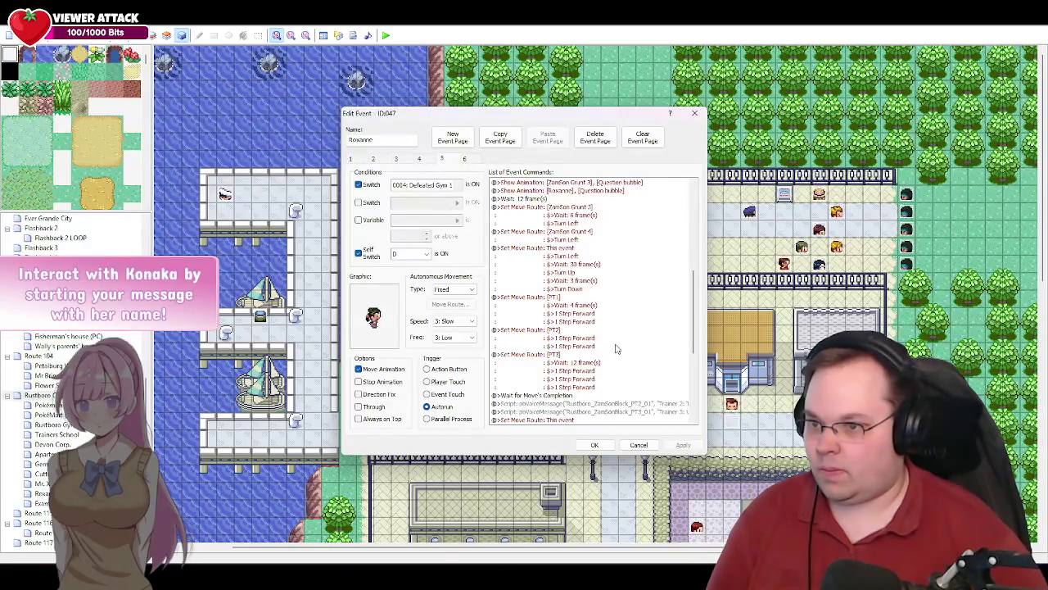
scroll(616, 349, down, 7)
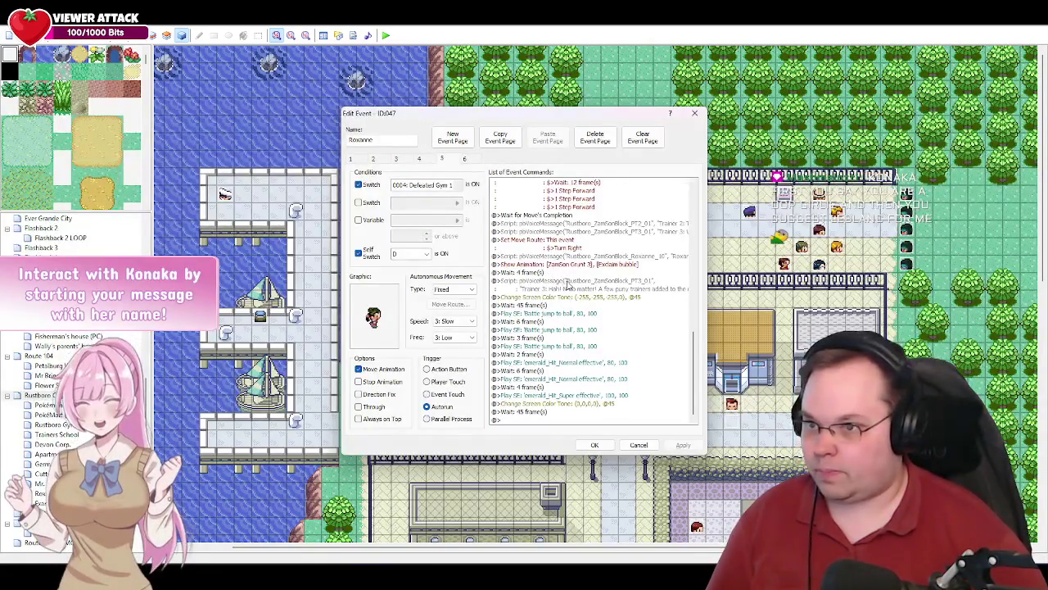
- Insert a 0028: ZamSon Grunt 3 route (Stop Animation ON, Move Down, Stop Animation OFF) before 'N-no matter'
click(560, 286)
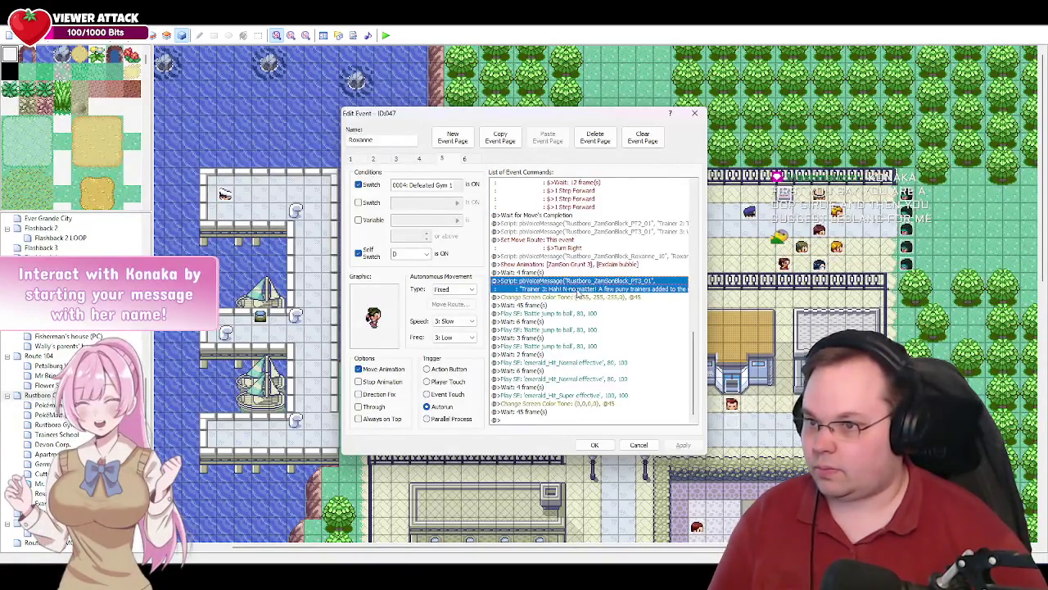
key(Insert)
click(550, 316)
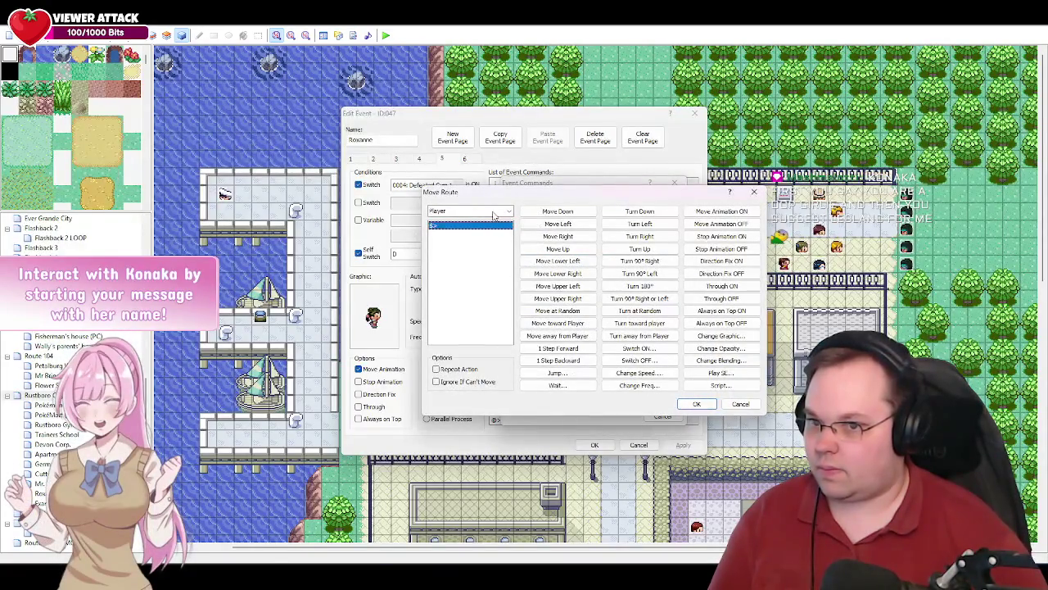
click(494, 213)
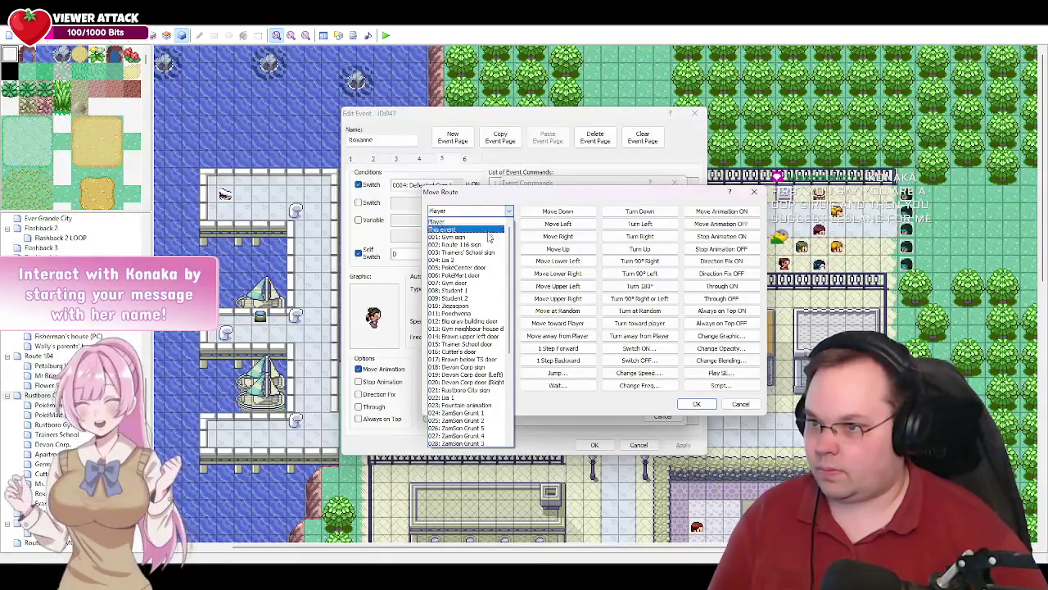
scroll(490, 352, down, 3)
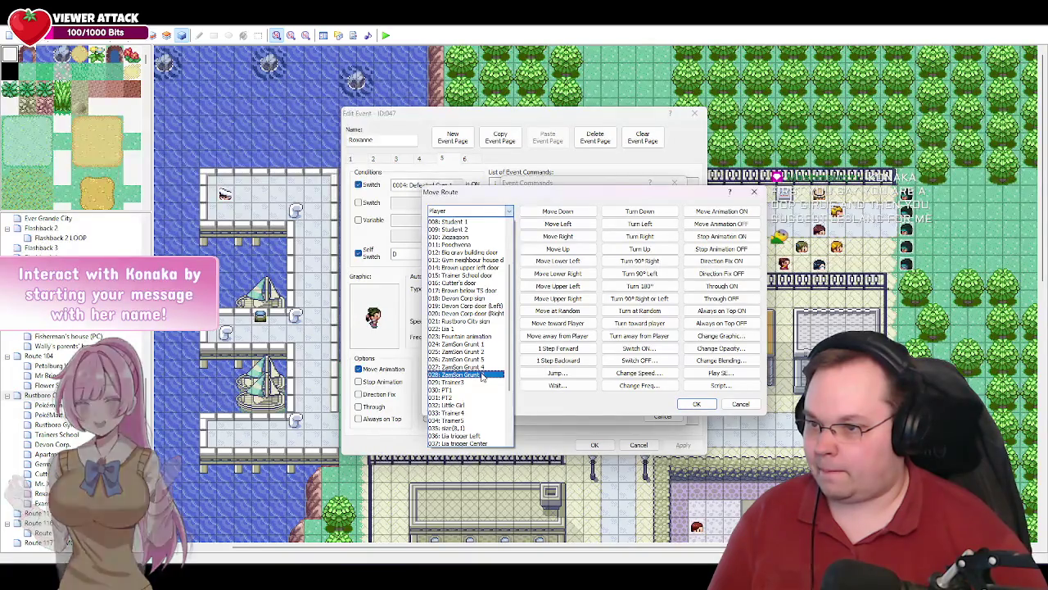
click(483, 375)
click(735, 236)
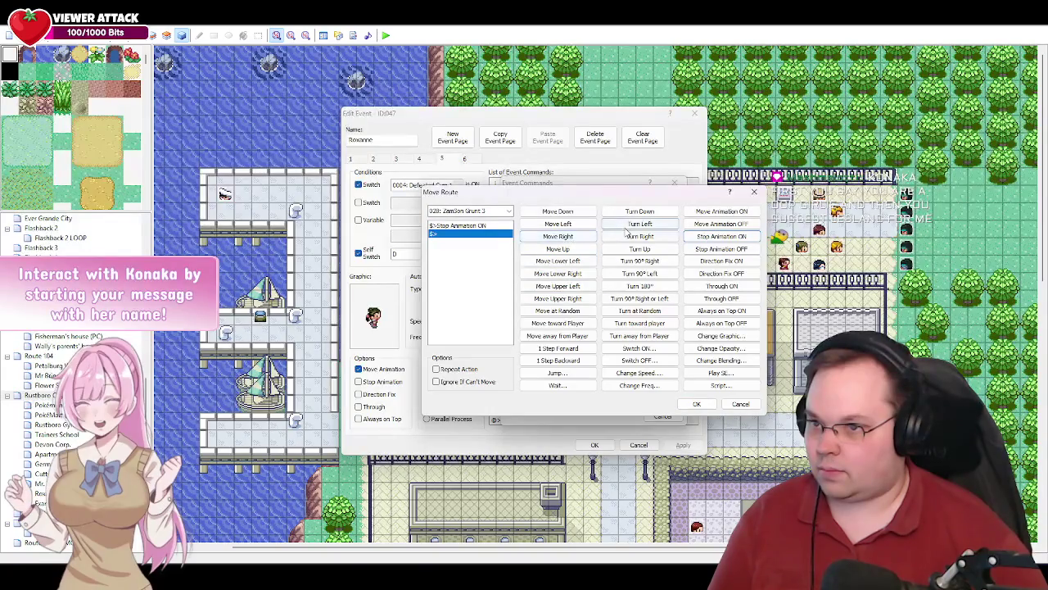
click(577, 215)
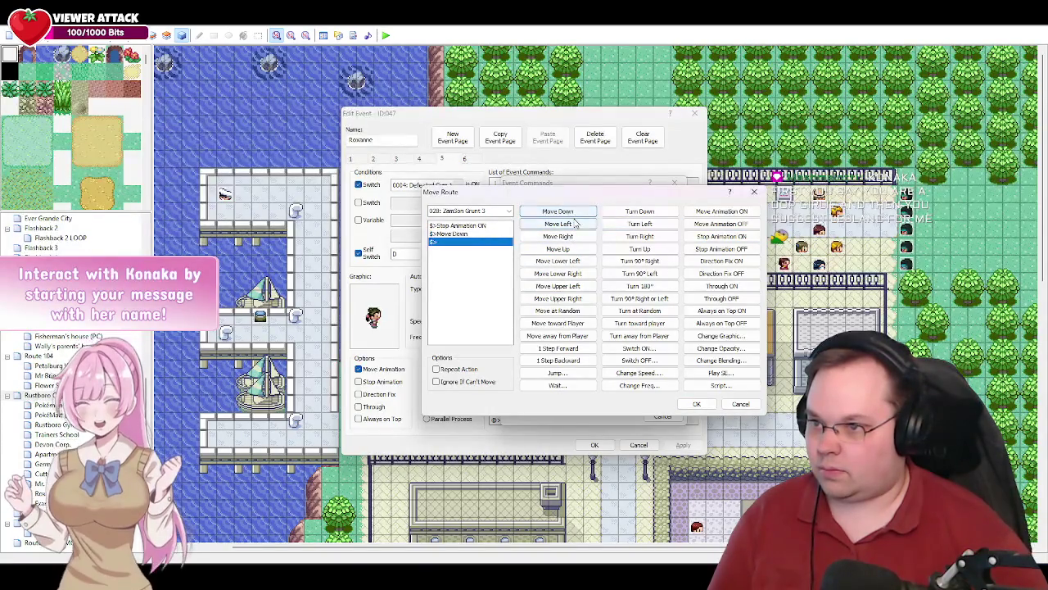
click(739, 250)
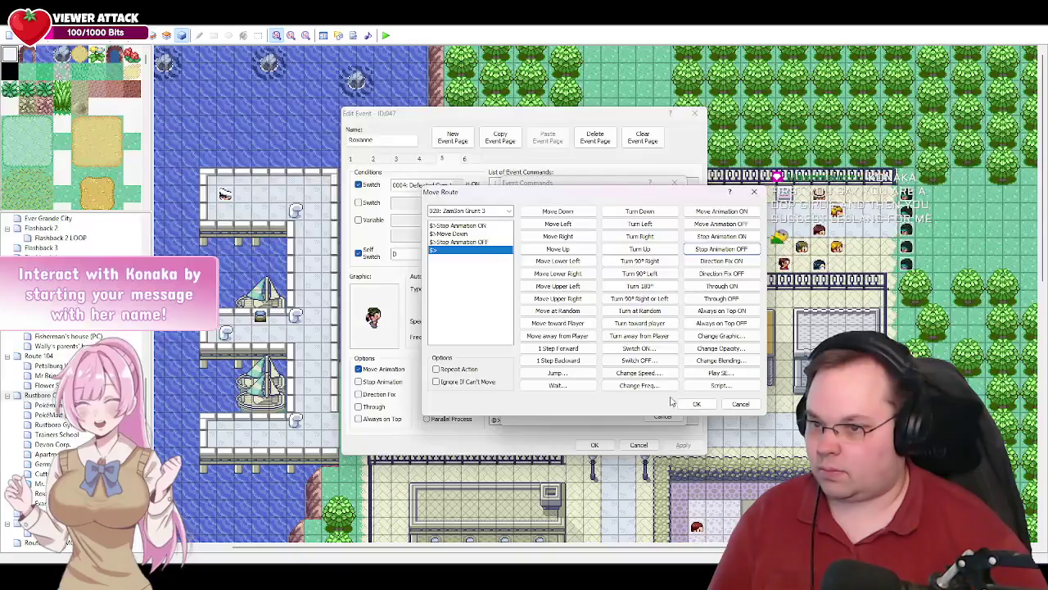
click(696, 403)
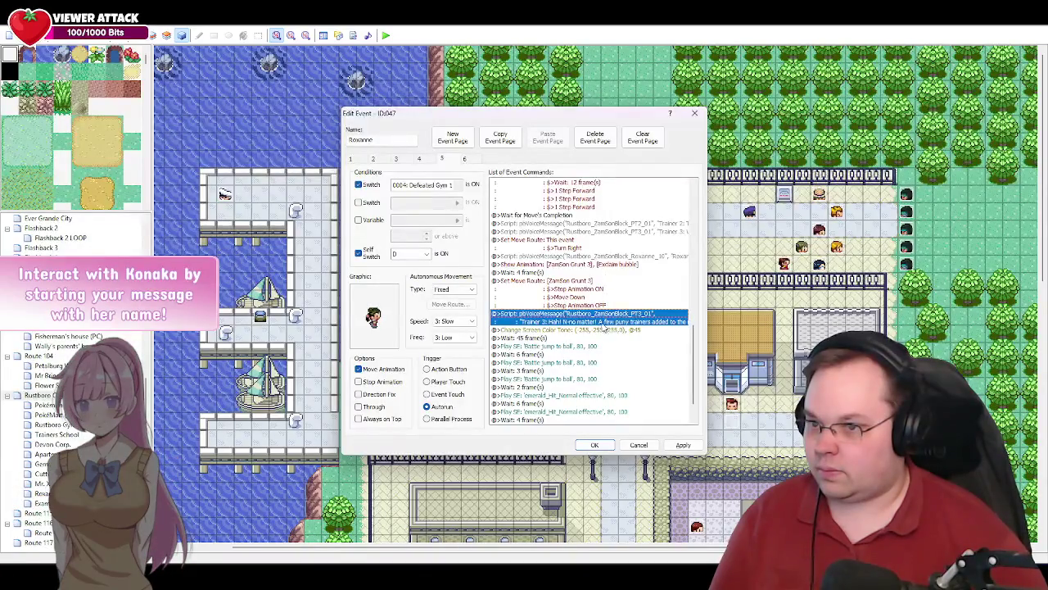
- Edit Grunt 3's move route to Move Left instead of Move Down
scroll(623, 320, up, 3)
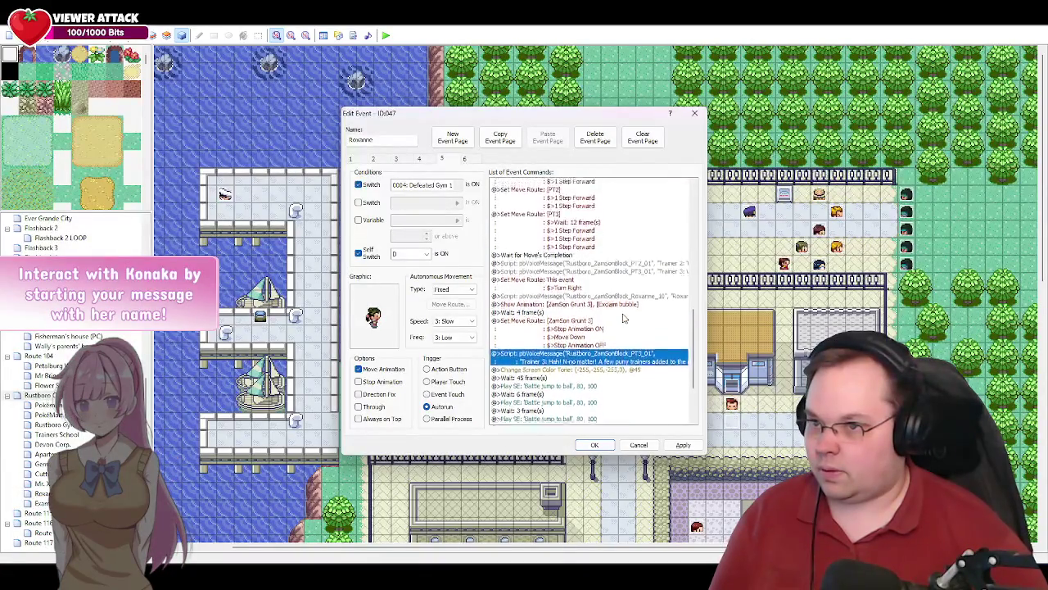
double_click(582, 363)
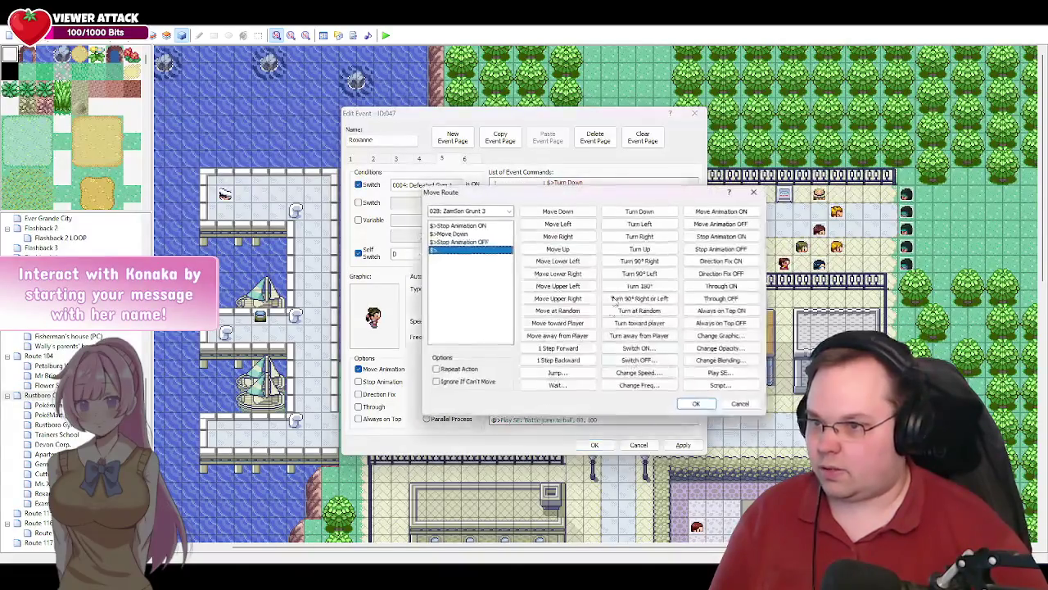
click(461, 235)
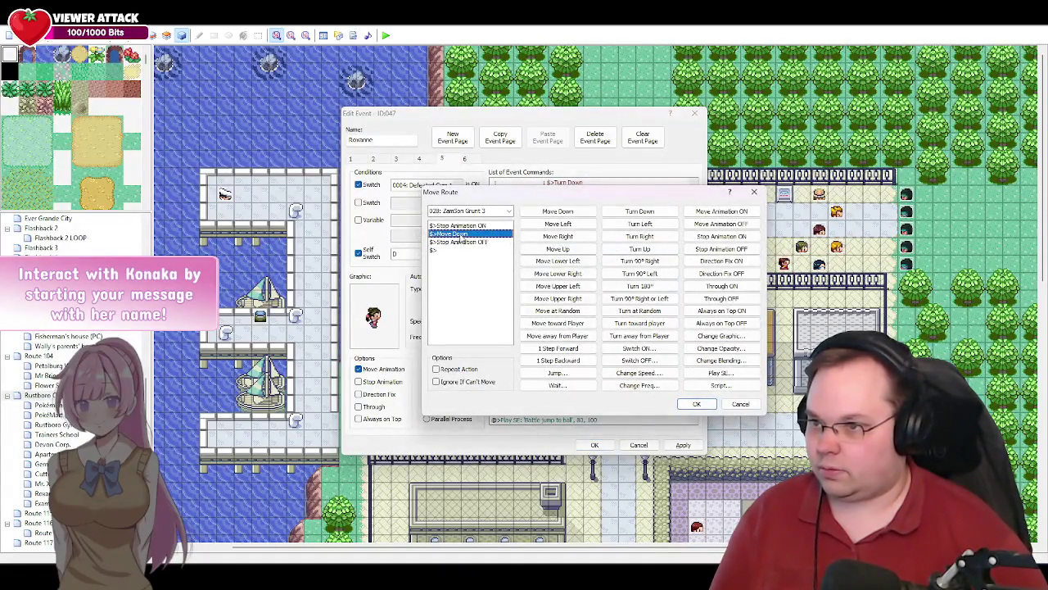
click(559, 225)
click(459, 243)
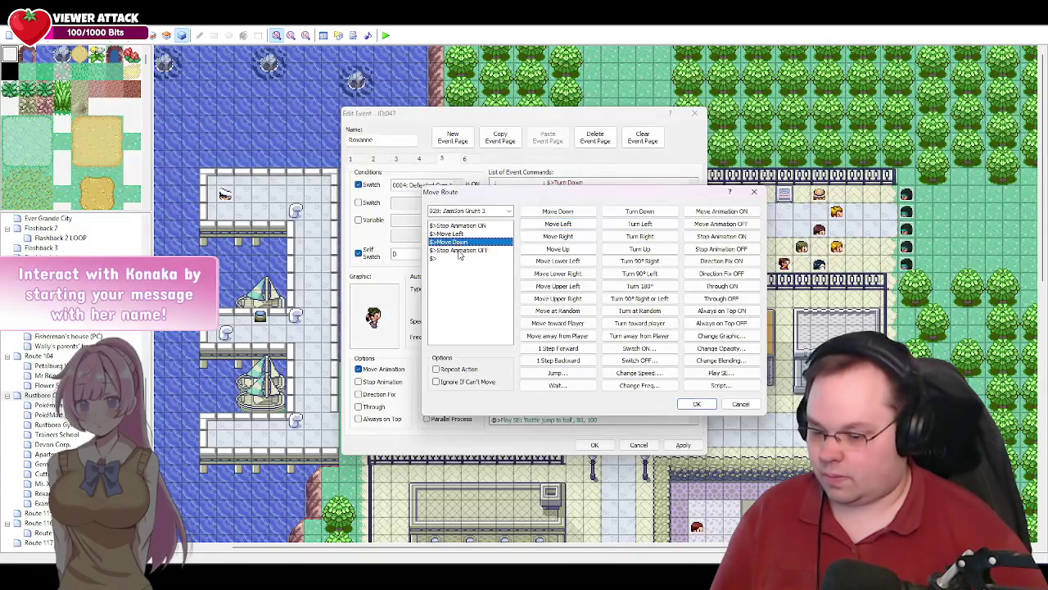
key(Delete)
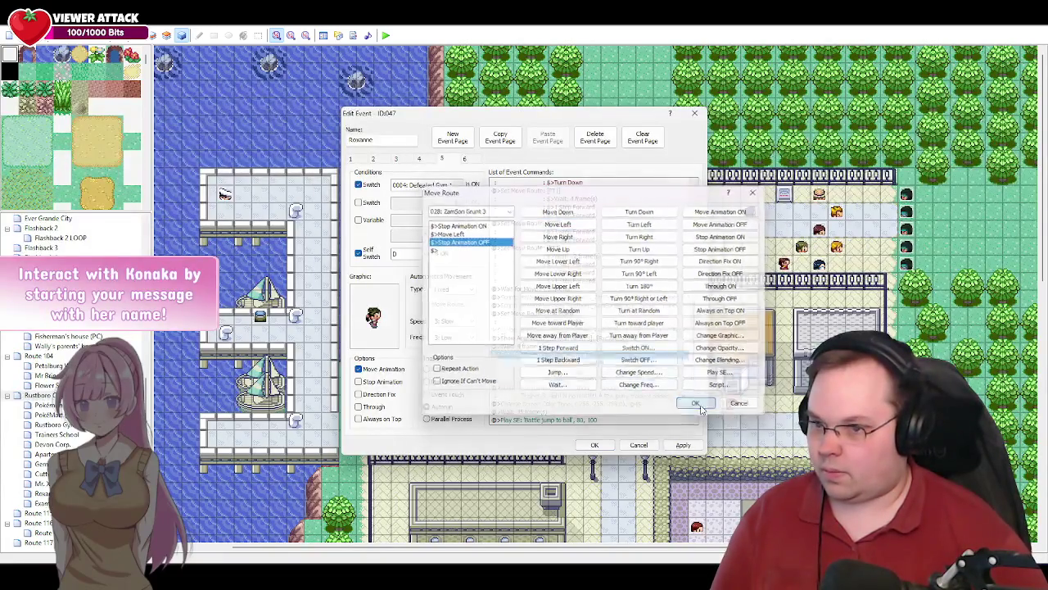
click(697, 404)
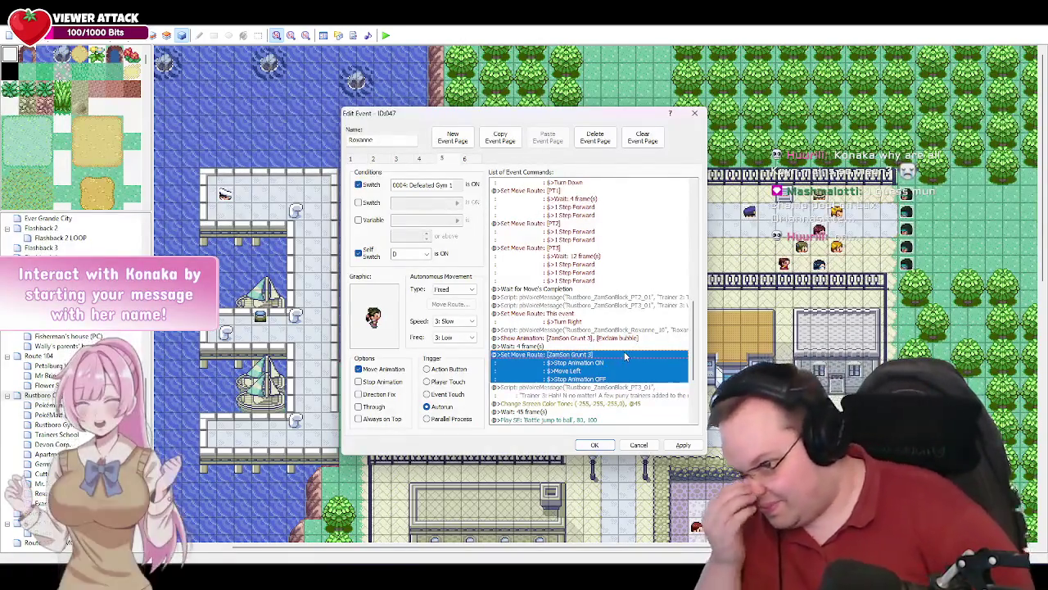
- Select the end of the command list and bring up the Team ZamSon Appears! script
scroll(622, 358, down, 4)
scroll(623, 358, down, 1)
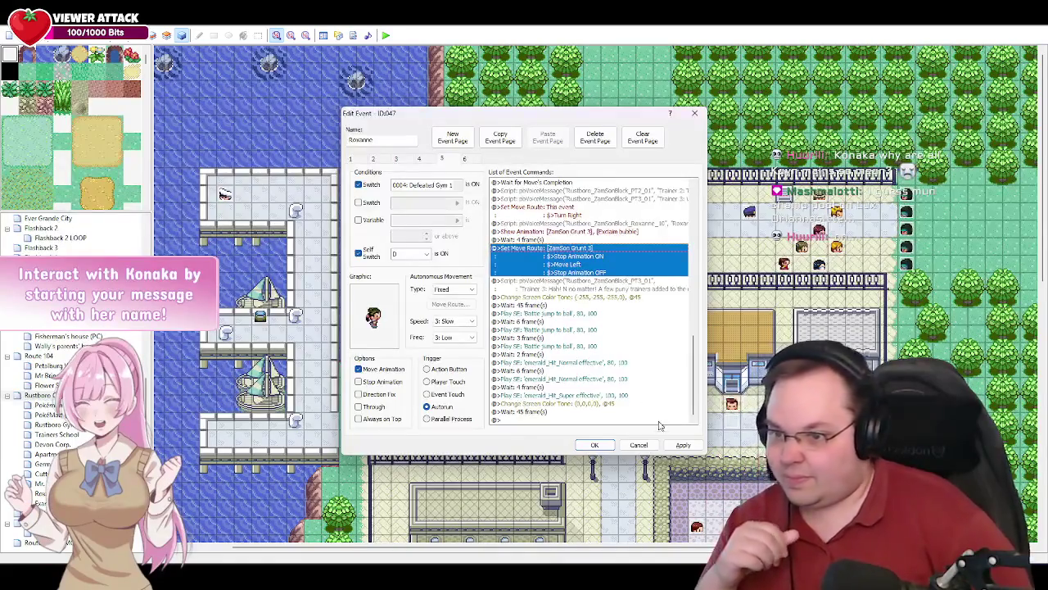
click(668, 447)
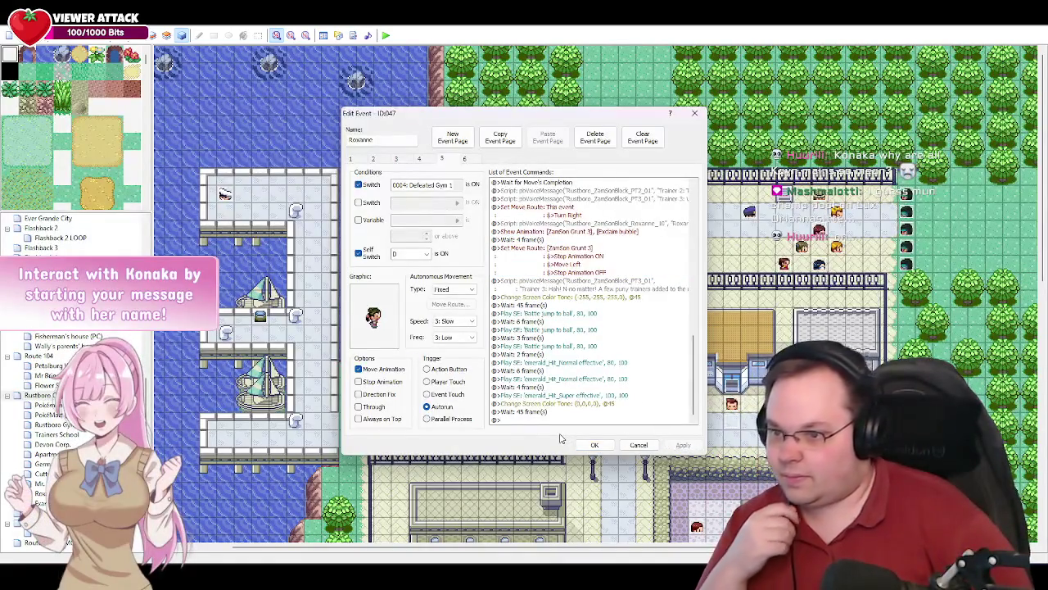
click(540, 419)
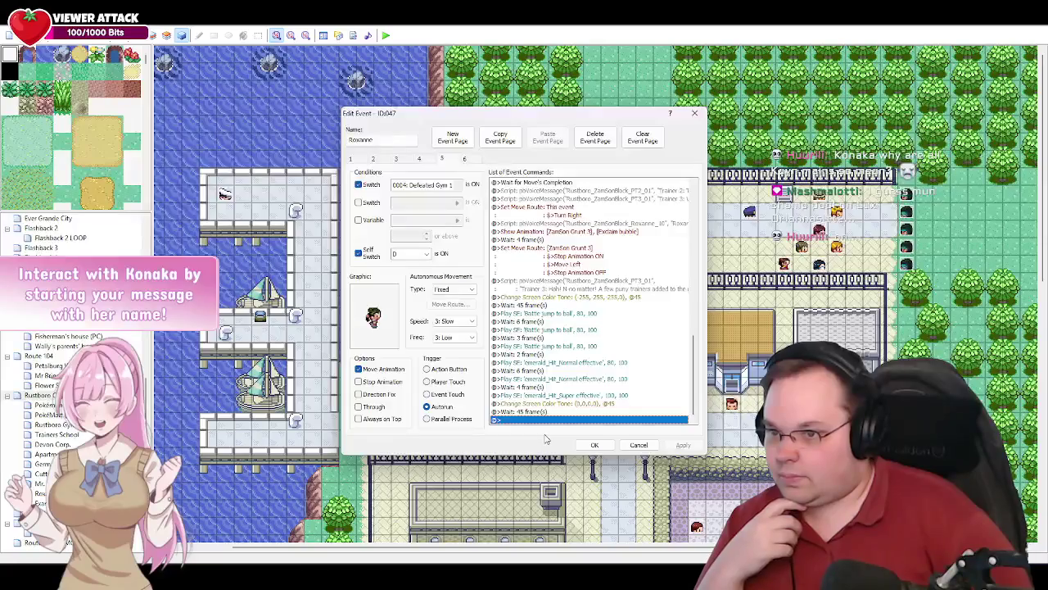
double_click(541, 420)
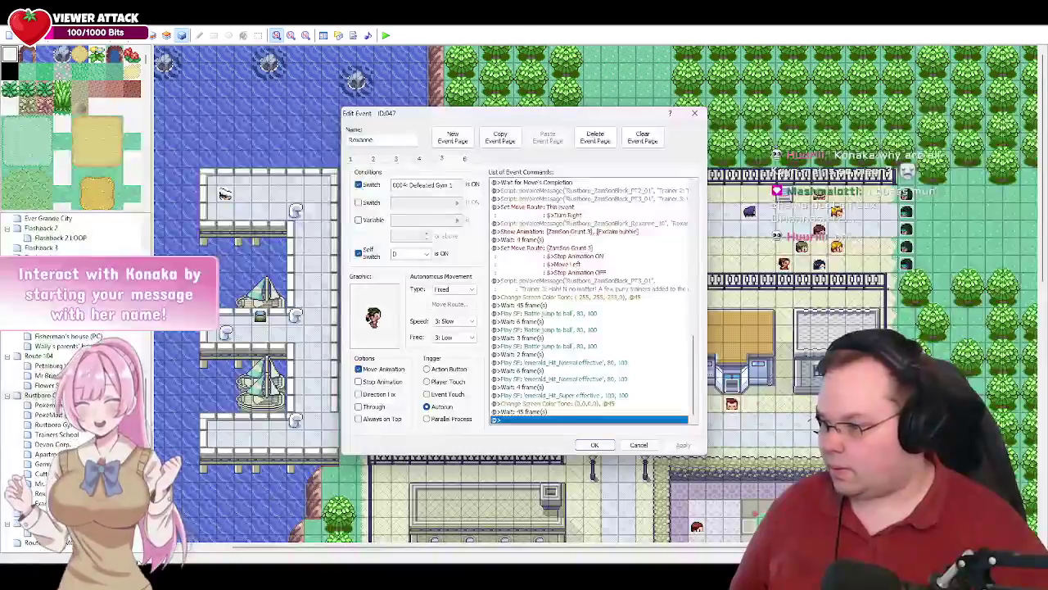
mouse_move(204, 561)
click(205, 528)
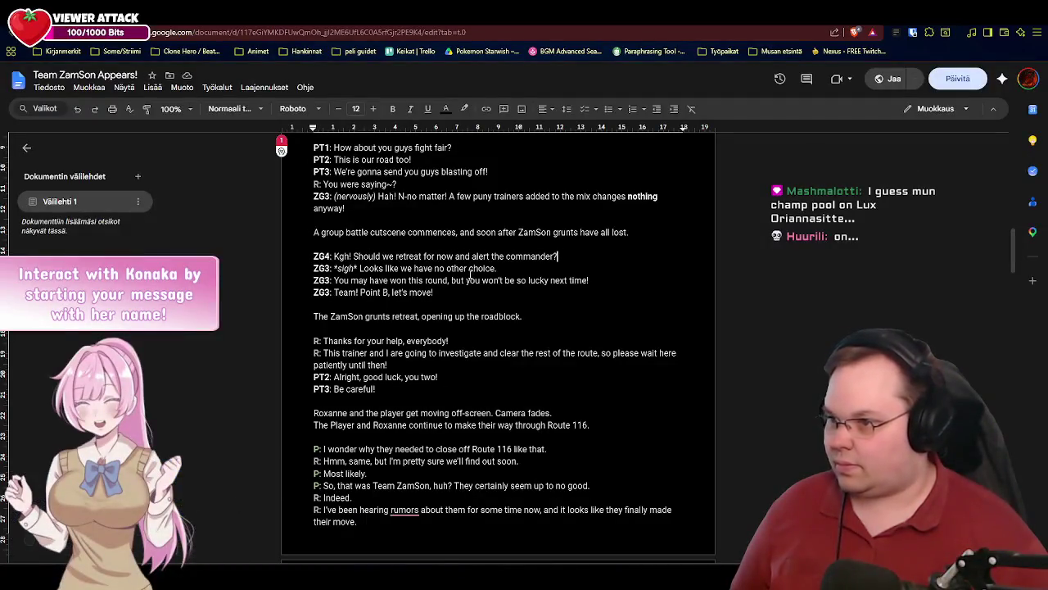
- Highlight ZG4's retreat question in the script, then return to Roxanne's event editor
drag(559, 257, 336, 256)
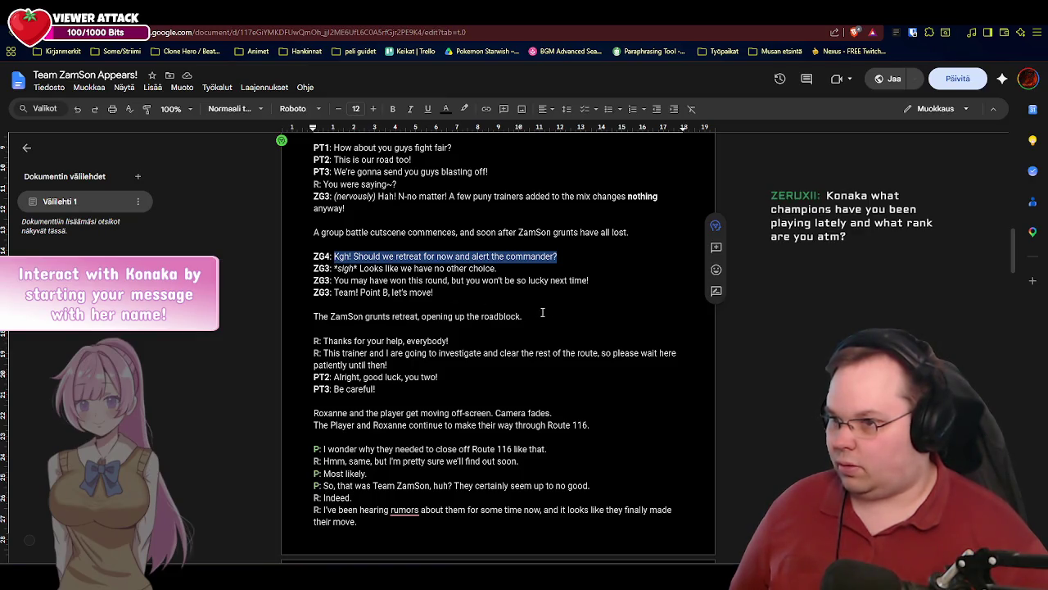
key(alt+Tab)
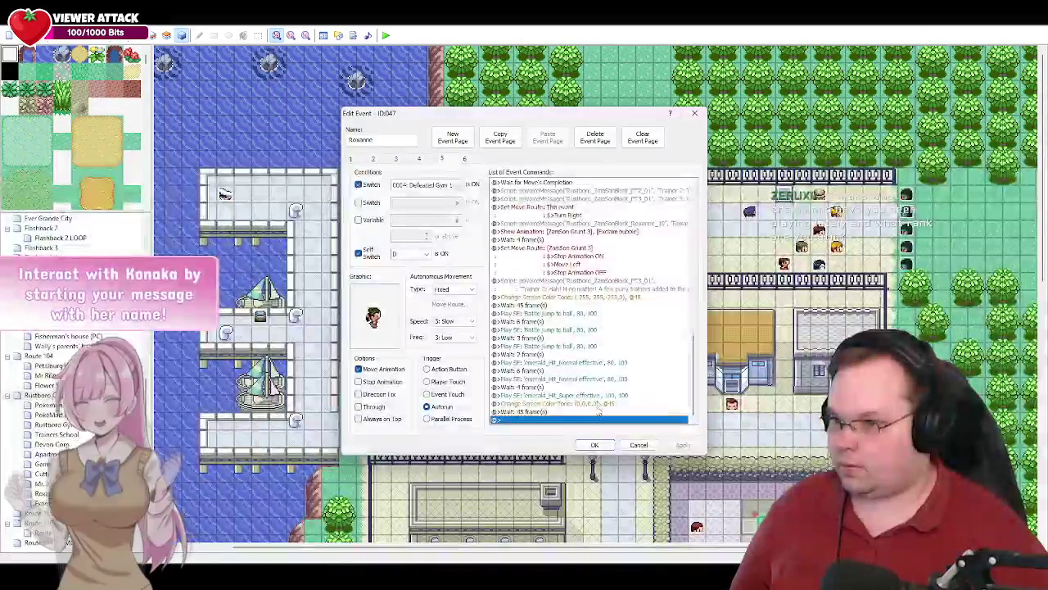
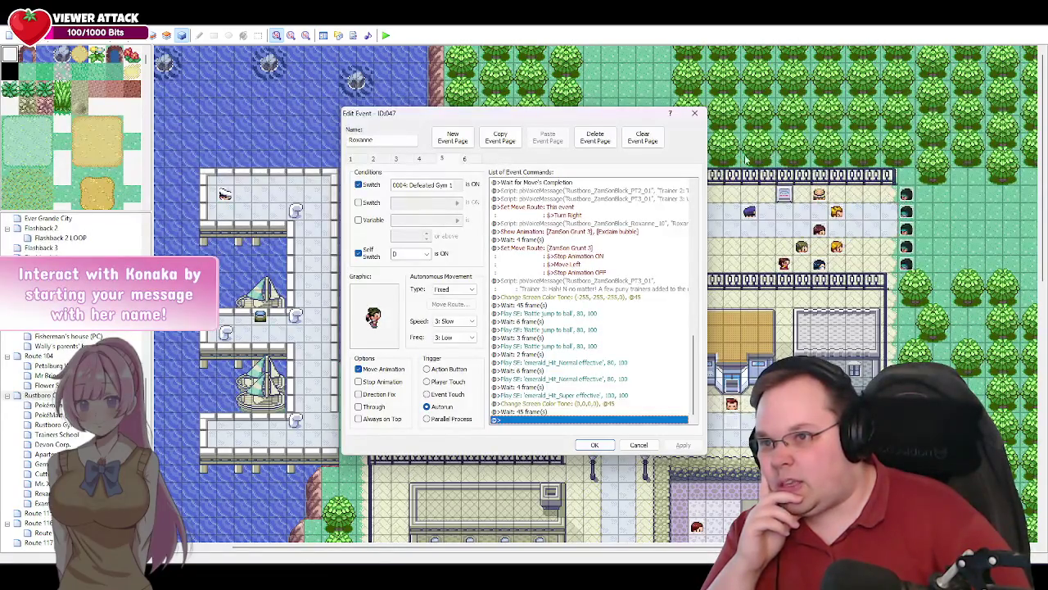
- Close Roxanne's event and inspect the ZamSon Grunt 1 and Grunt 3 events without changes
click(602, 443)
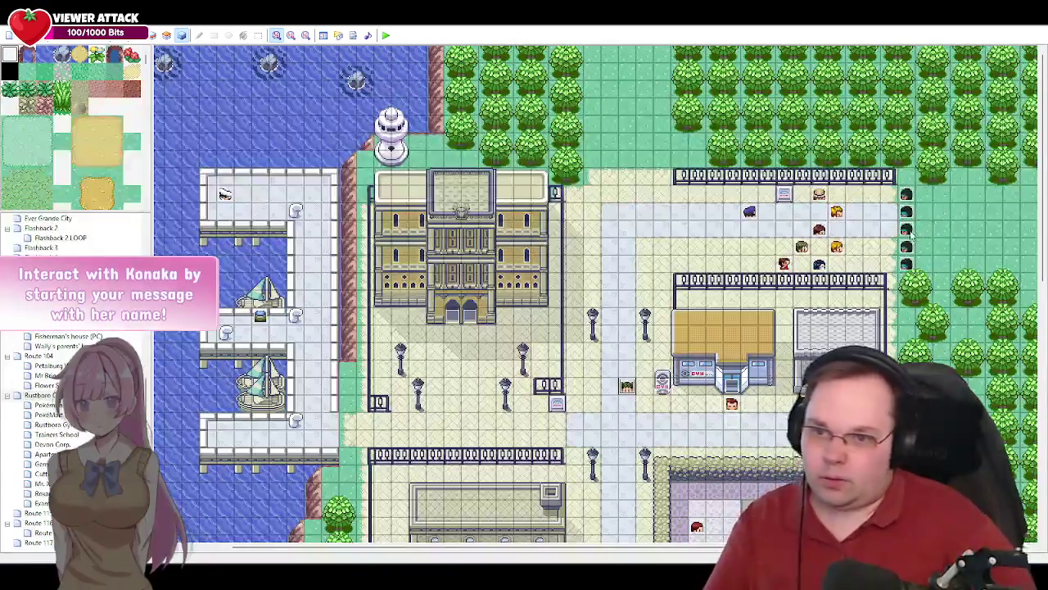
double_click(908, 231)
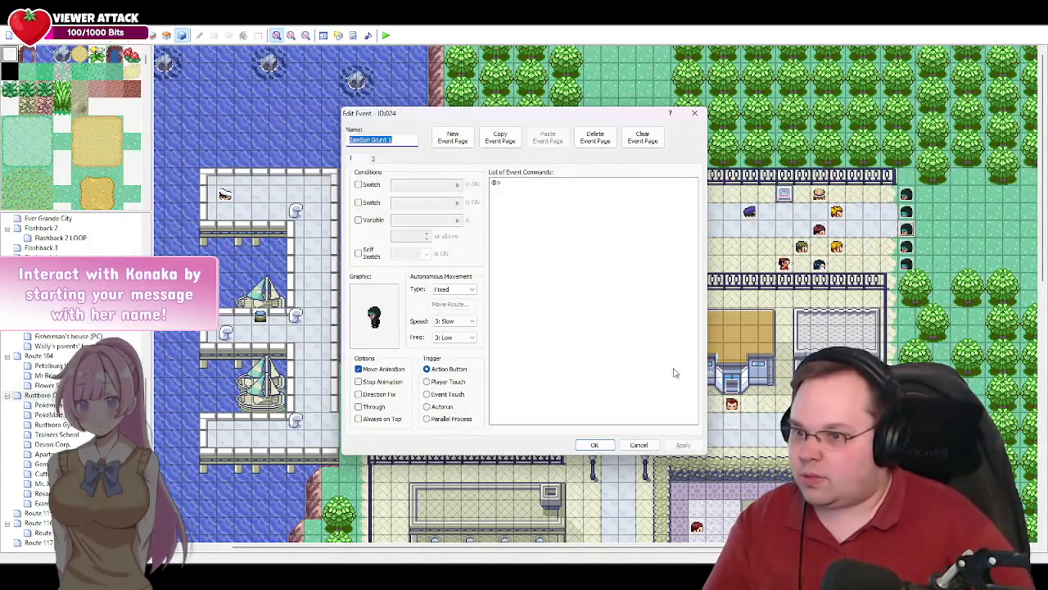
click(635, 442)
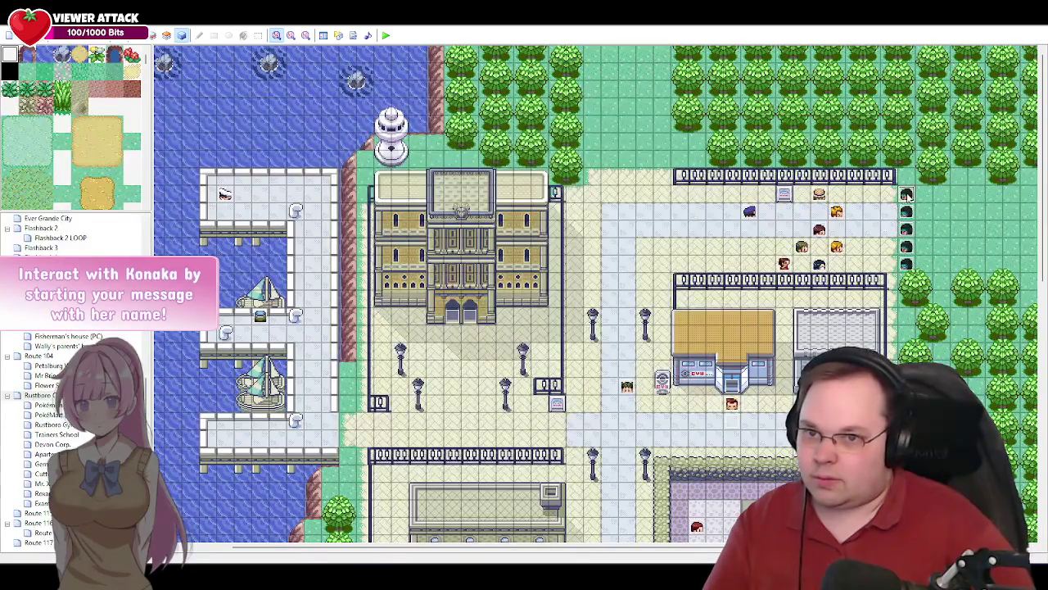
double_click(901, 221)
click(639, 444)
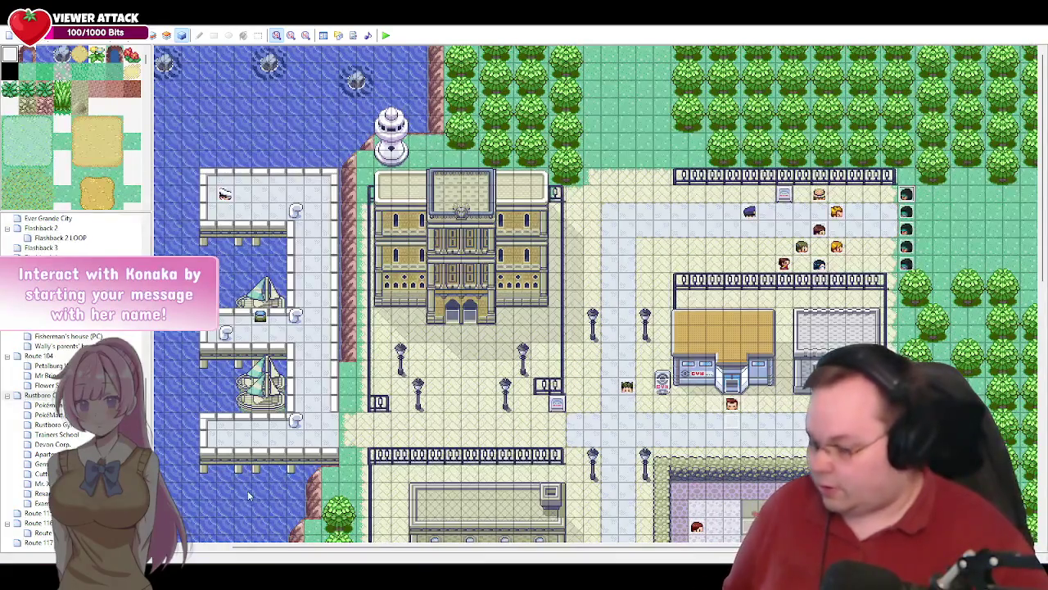
key(alt+Tab)
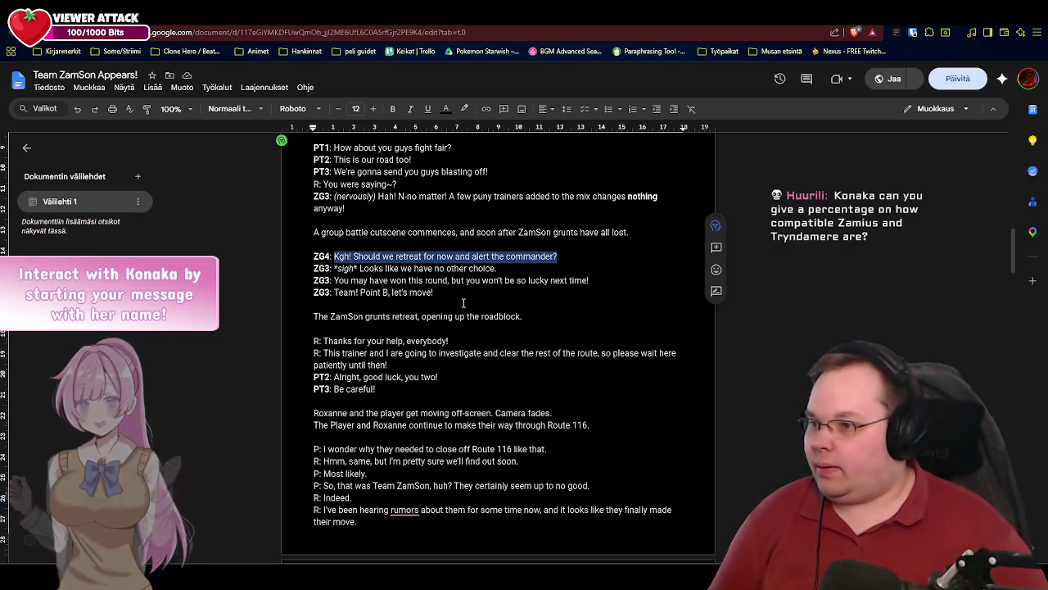
scroll(545, 308, up, 3)
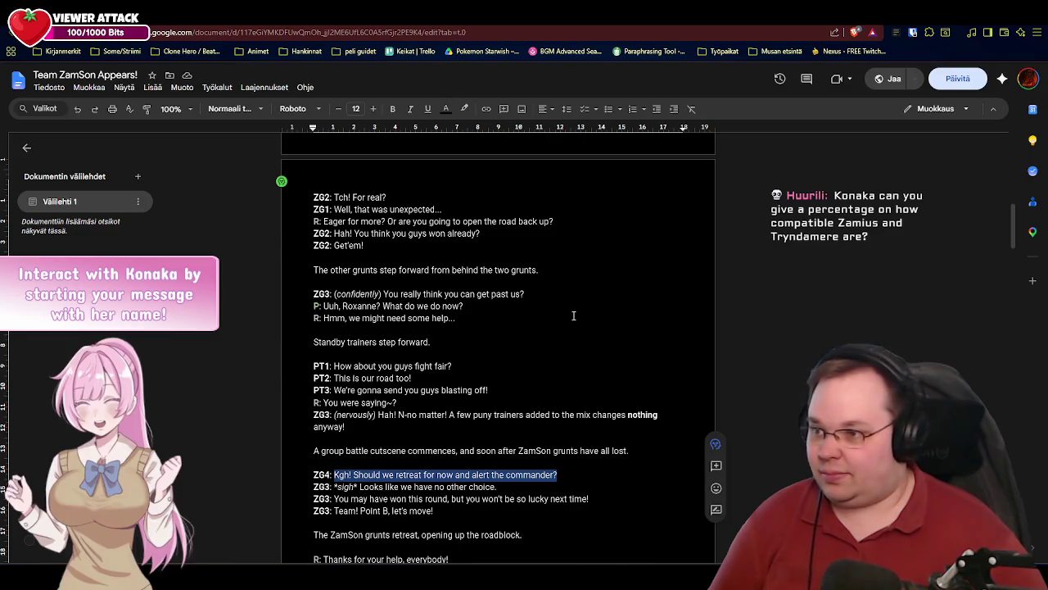
scroll(573, 315, up, 2)
scroll(573, 315, down, 2)
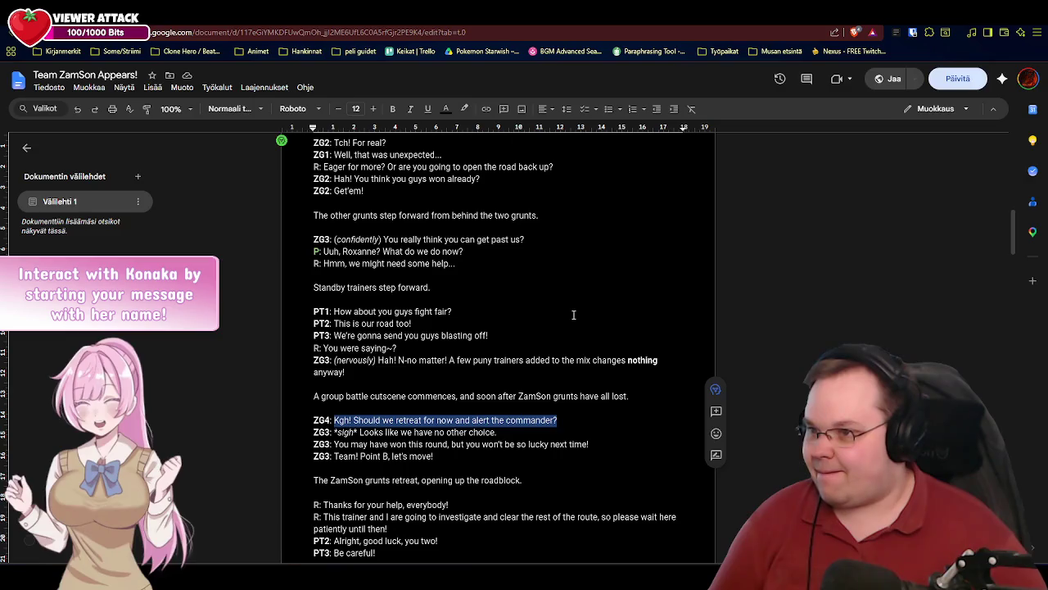
scroll(573, 316, down, 3)
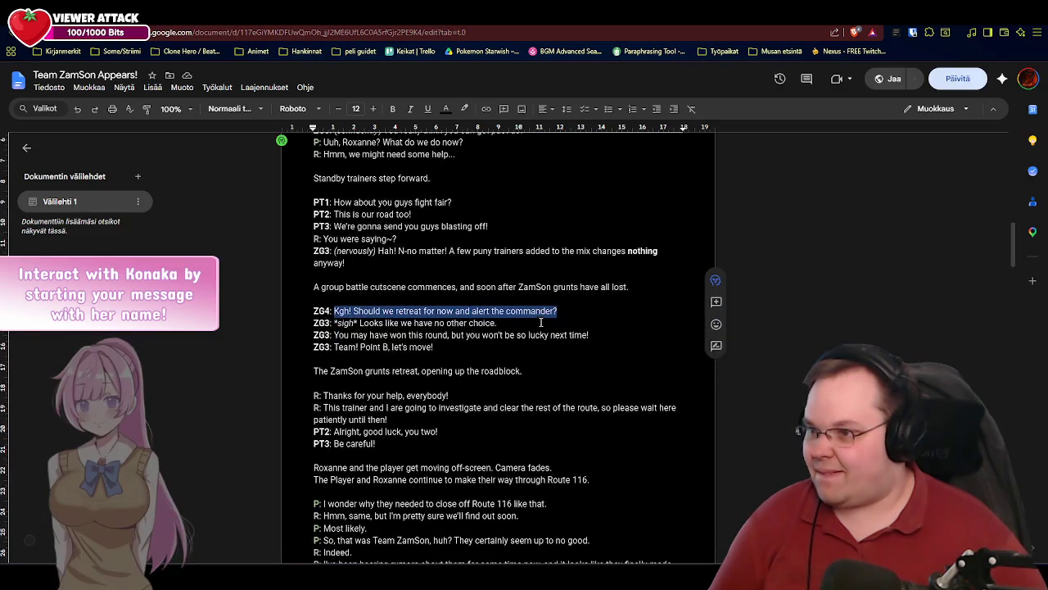
scroll(539, 324, up, 1)
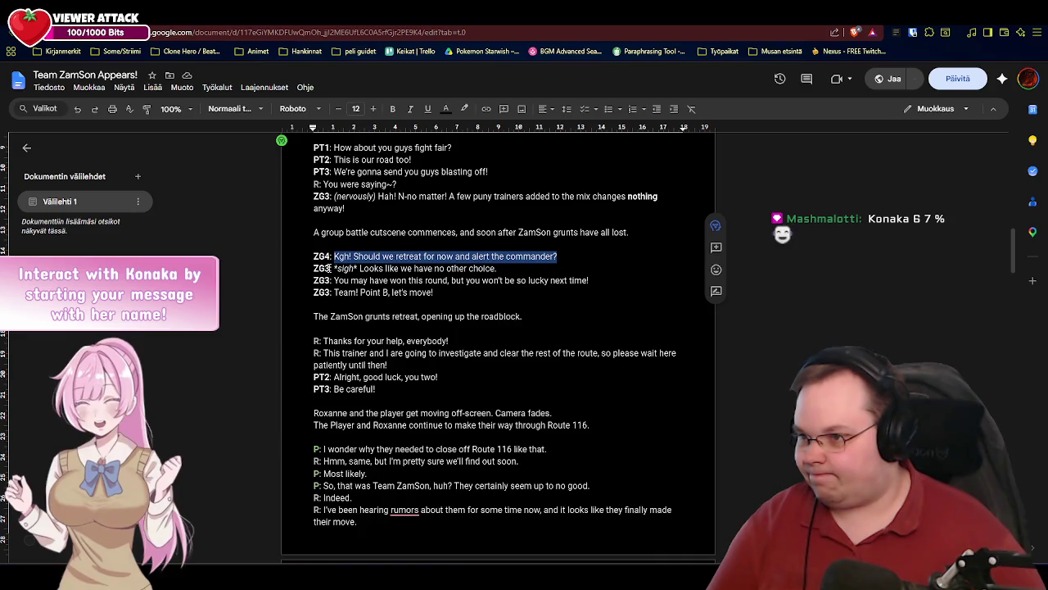
- Change the three ZG3 speaker tags below ZG4's line to ZG1
click(330, 268)
key(BackSpace)
text(1)
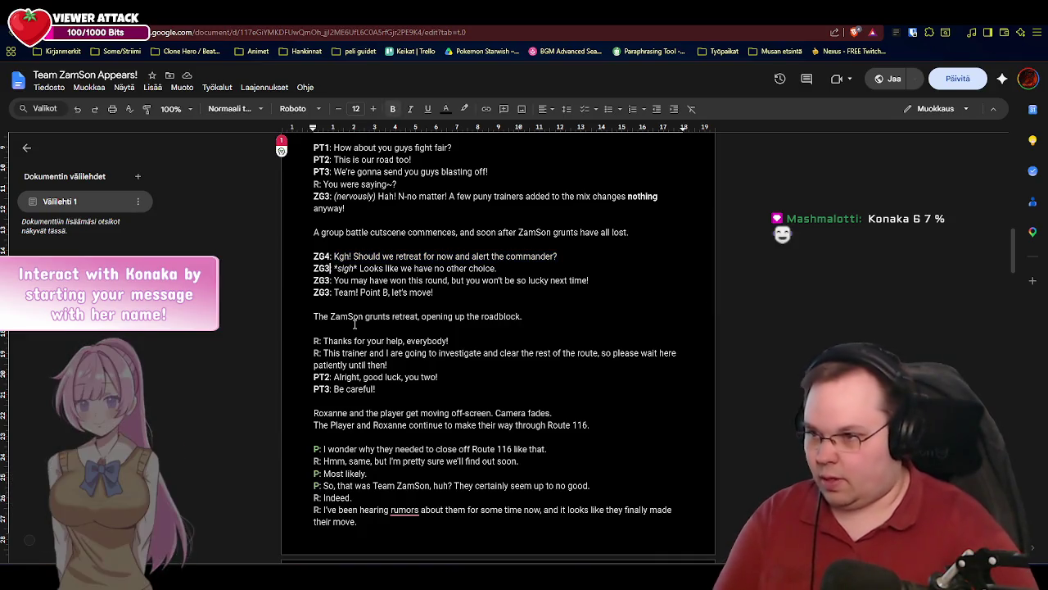
key(Down)
key(BackSpace)
text(1)
key(Down)
key(BackSpace)
text(1)
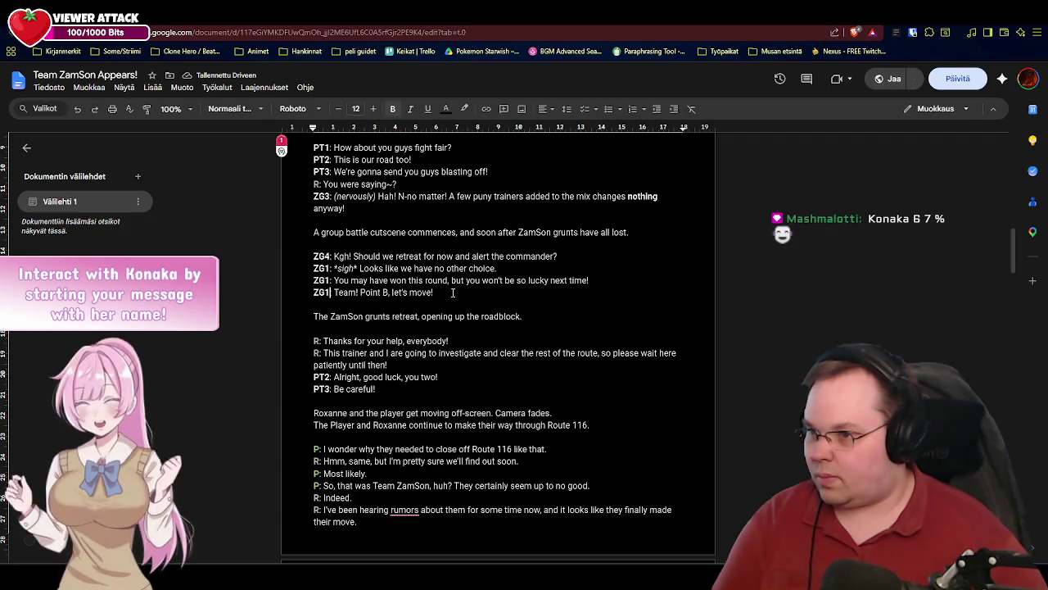
mouse_move(439, 293)
mouse_down()
mouse_move(313, 282)
mouse_move(310, 268)
mouse_up()
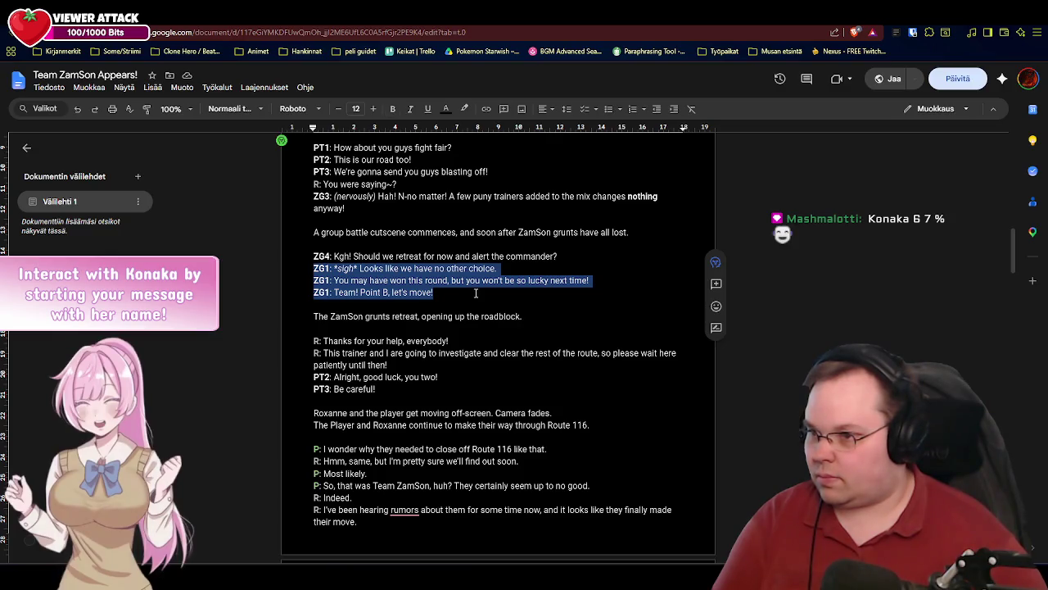
click(555, 330)
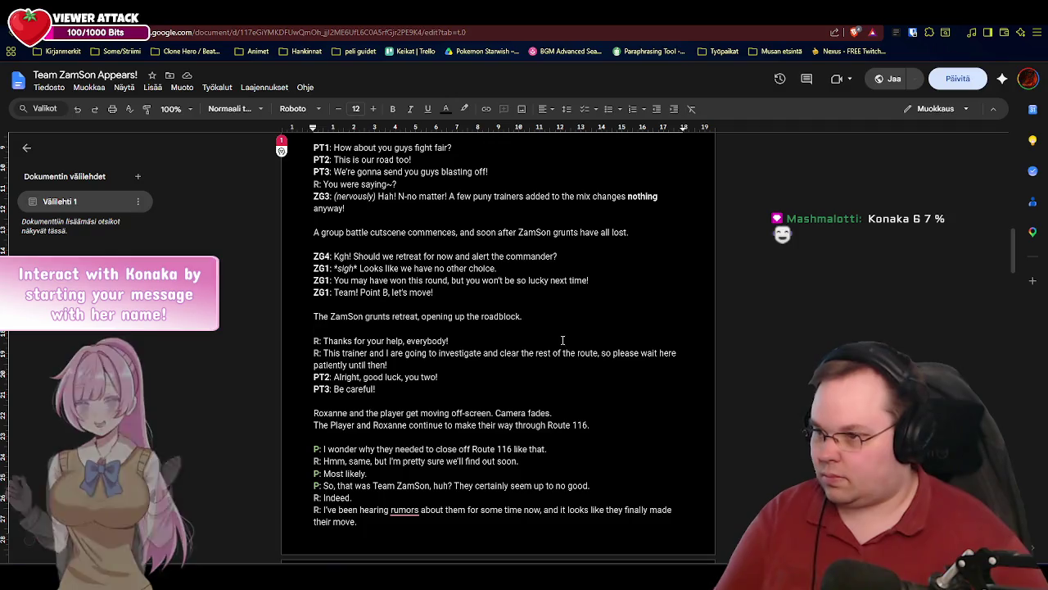
- Launch Snipping Tool and capture the group battle note through the ZG1 lines
key(super)
text(ku)
key(Return)
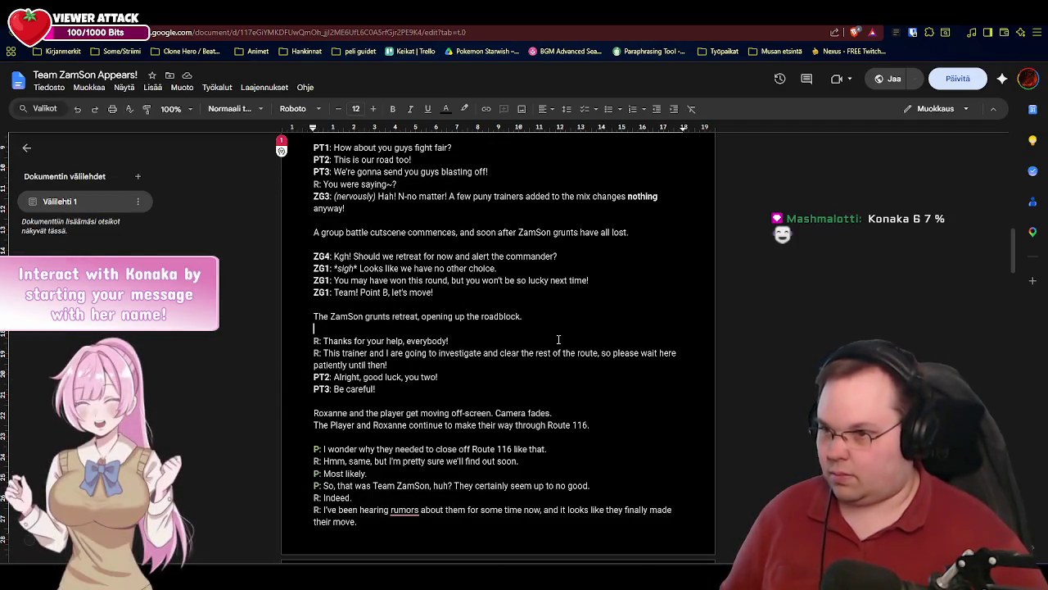
key(ctrl+n)
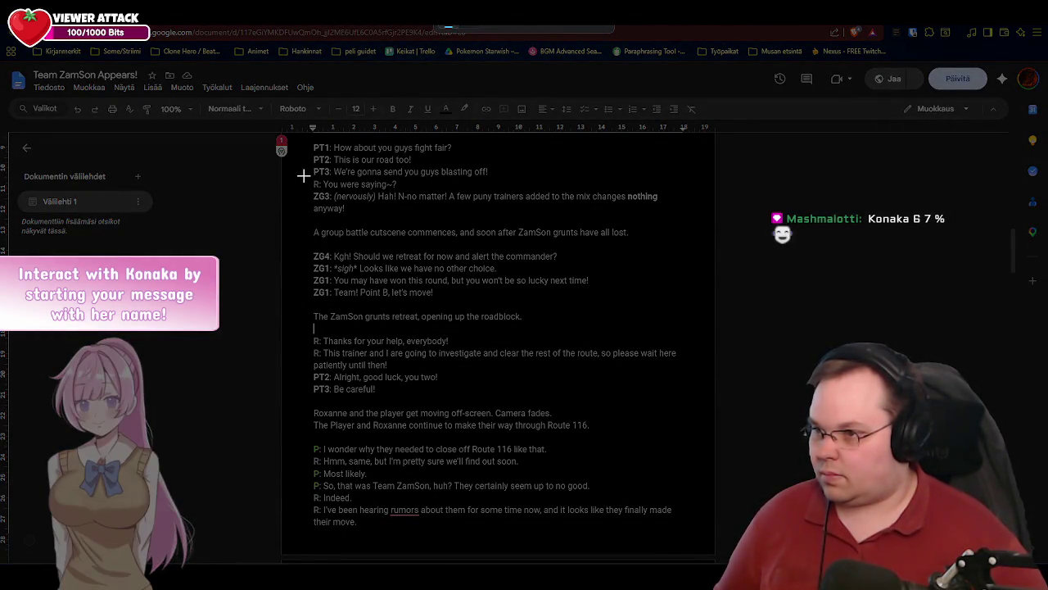
mouse_move(304, 219)
mouse_down()
mouse_move(395, 268)
mouse_move(590, 306)
mouse_move(639, 304)
mouse_move(640, 328)
mouse_up()
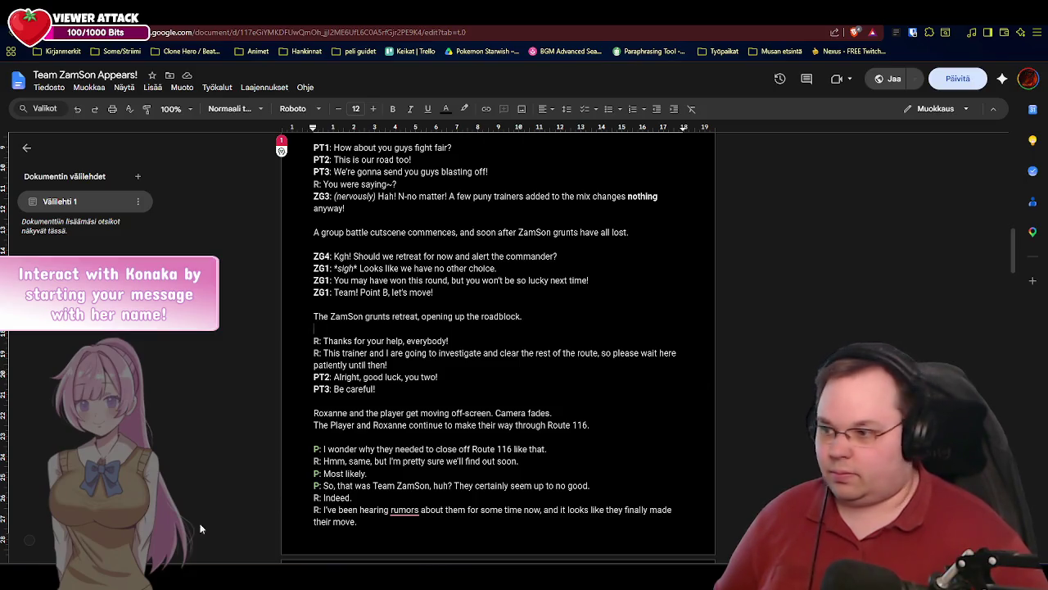
- Bring the BanterBrain Buddy chatbot window forward
key(alt+Tab)
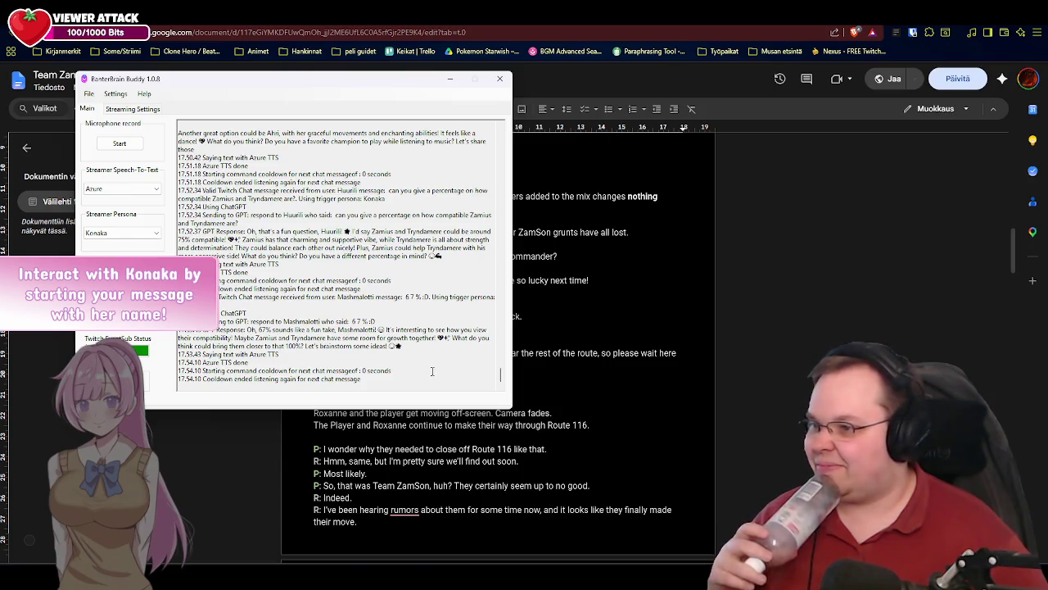
- Minimize the BanterBrain Buddy window and return to RPG Maker XP
click(449, 78)
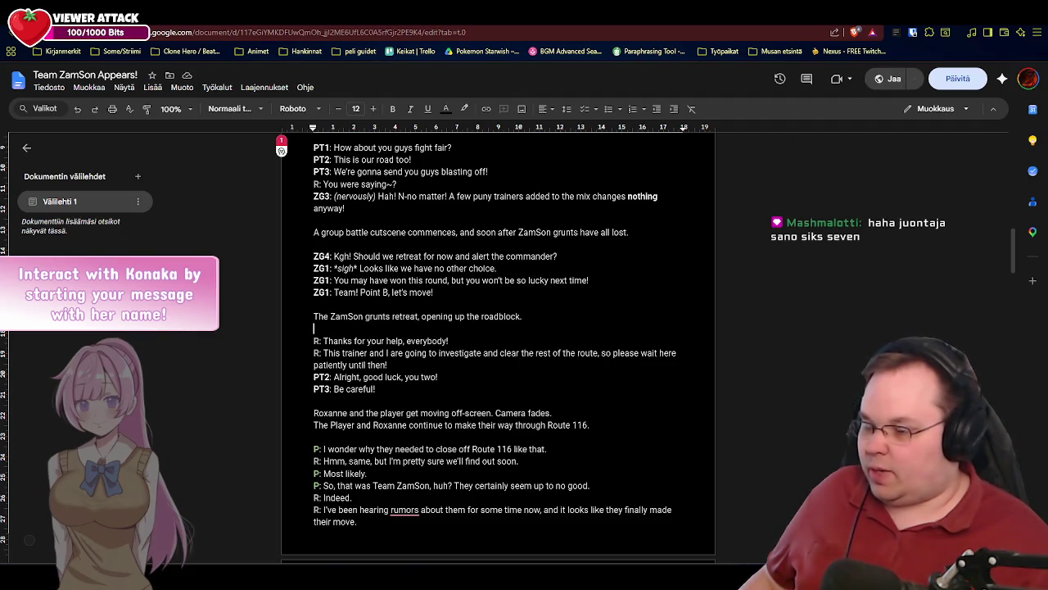
key(alt+Tab)
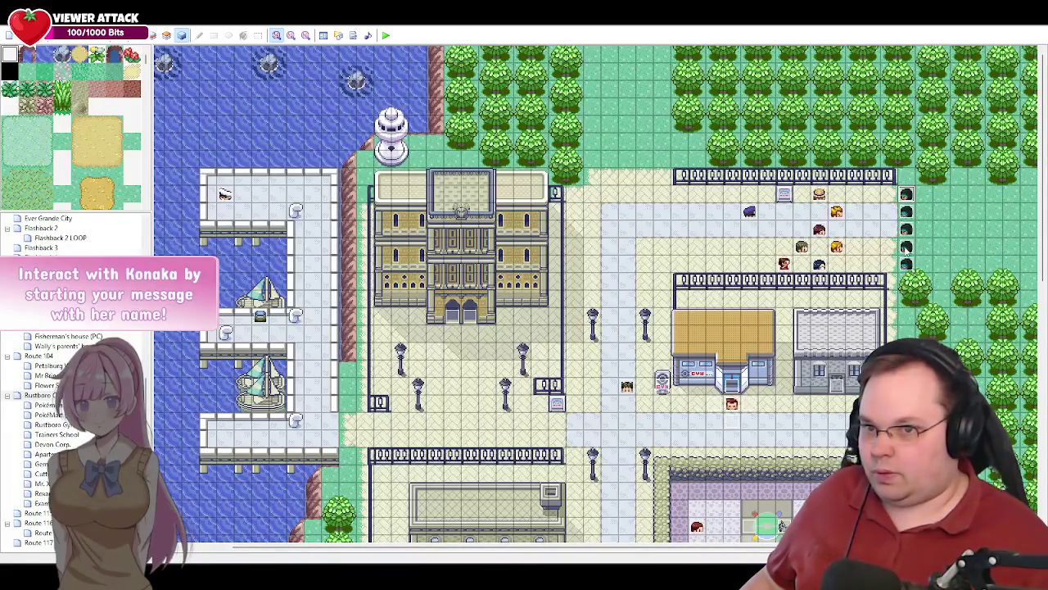
- Open page 5 of Roxanne's event and add a new command at the end of its list
double_click(626, 386)
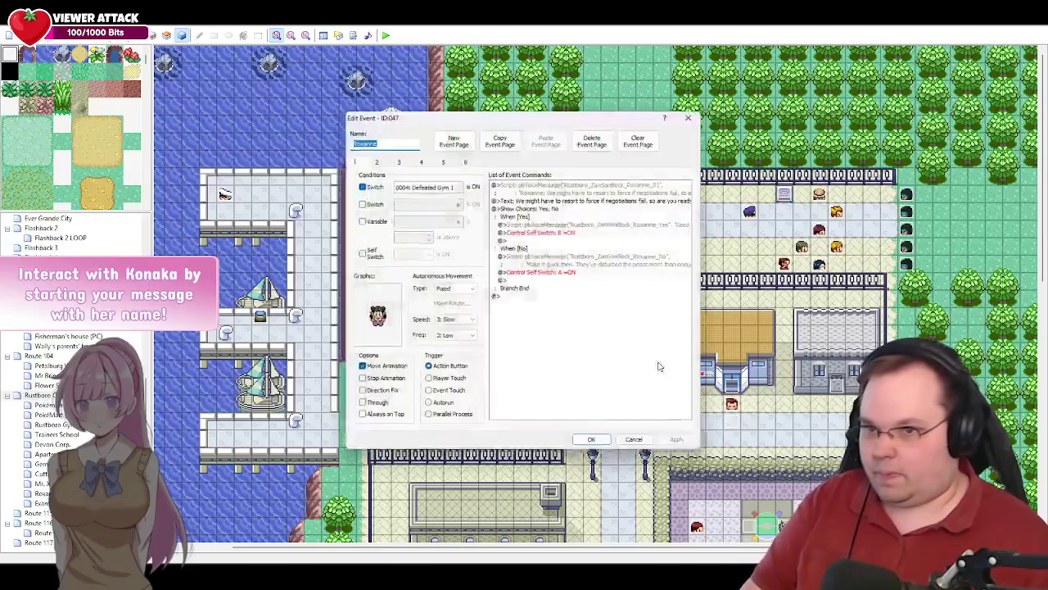
click(449, 159)
scroll(653, 323, down, 4)
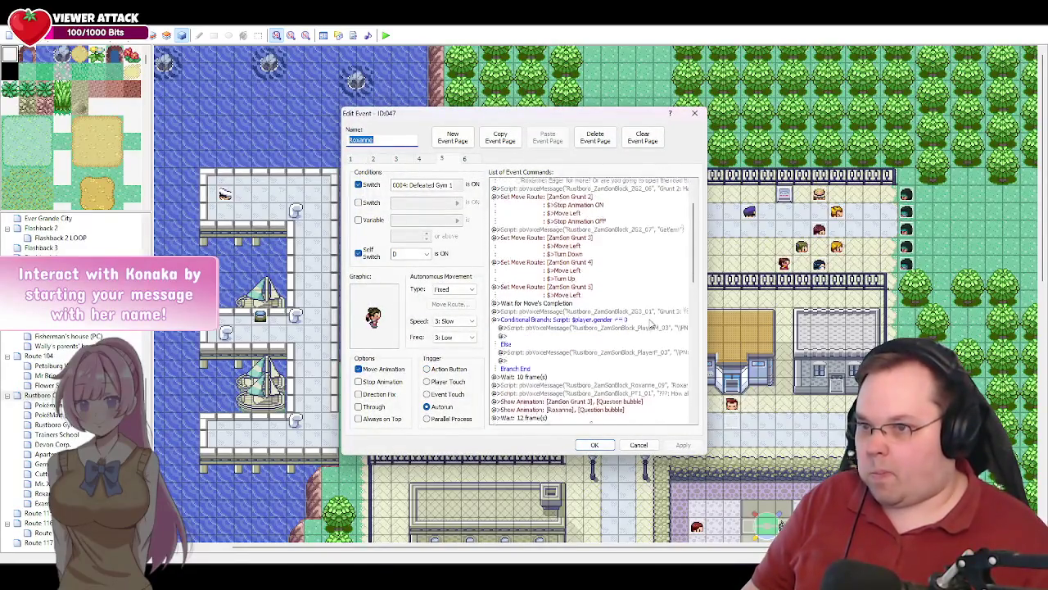
scroll(652, 323, down, 5)
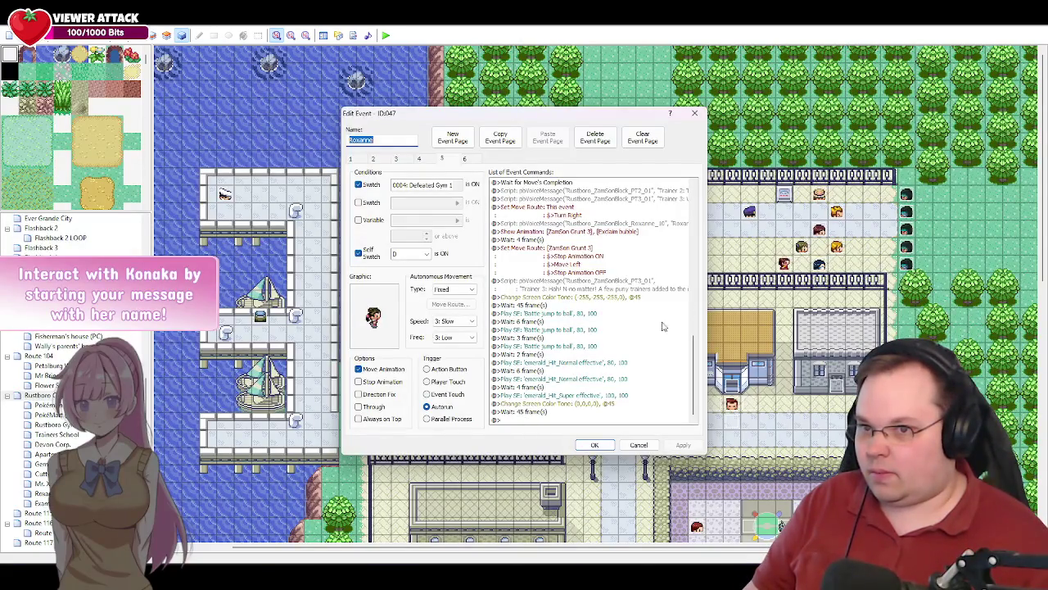
double_click(518, 419)
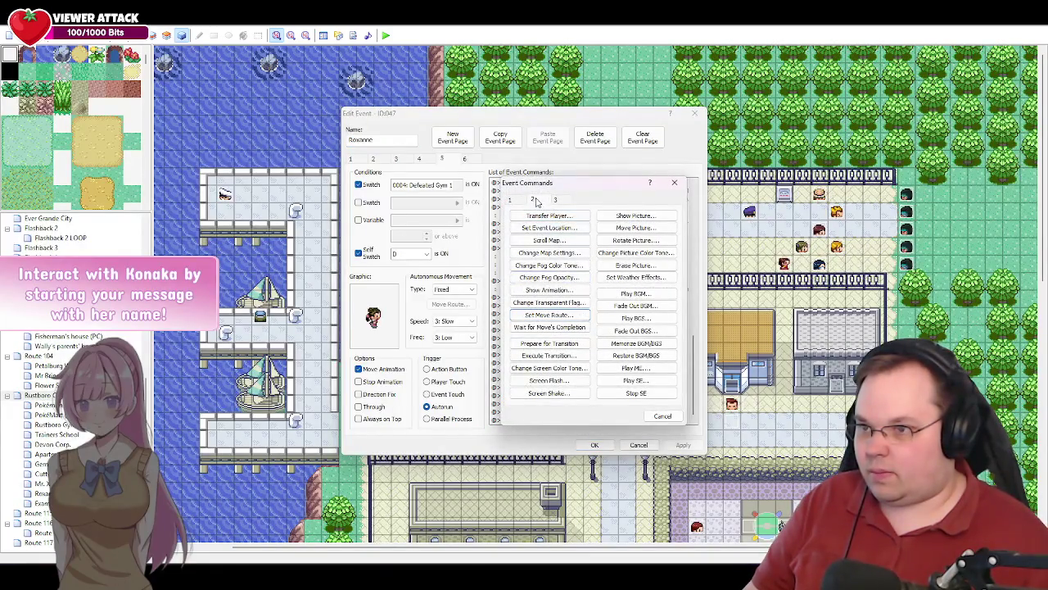
- Add a move route making ZamSon Grunt 3 take 1 step backward
click(547, 314)
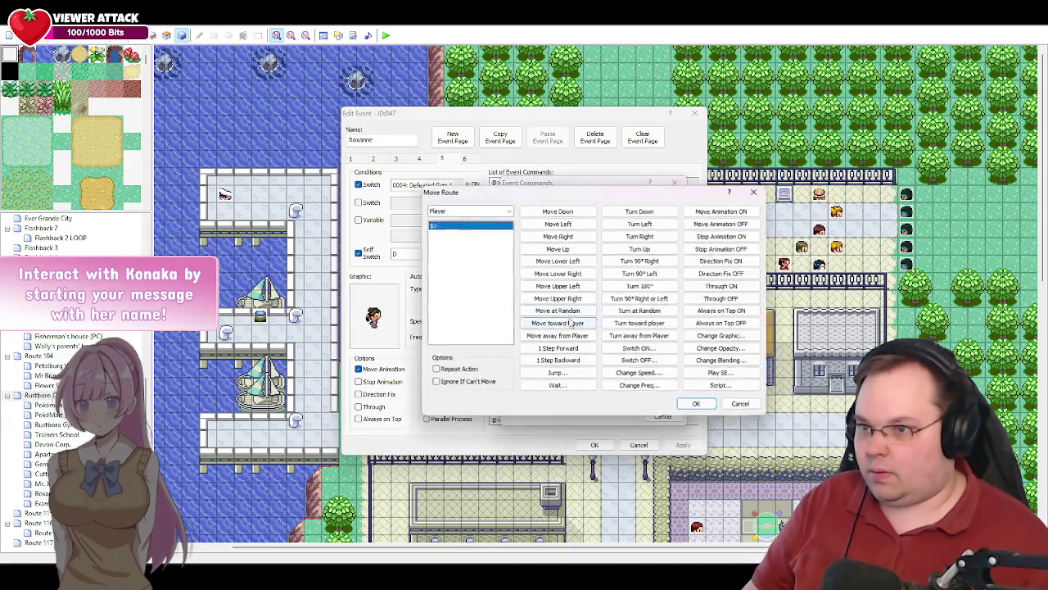
click(469, 210)
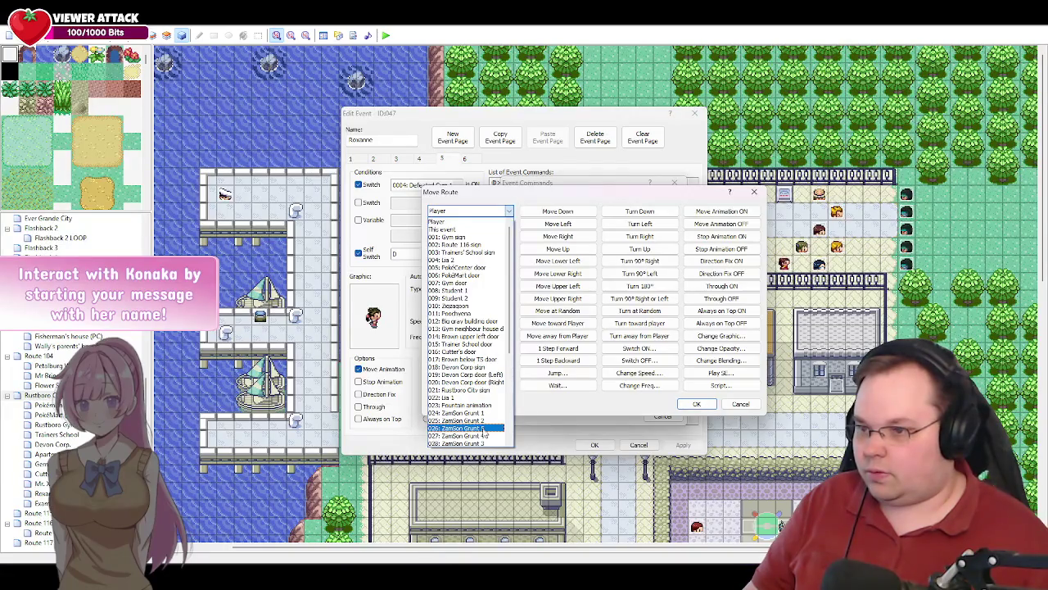
scroll(484, 433, down, 1)
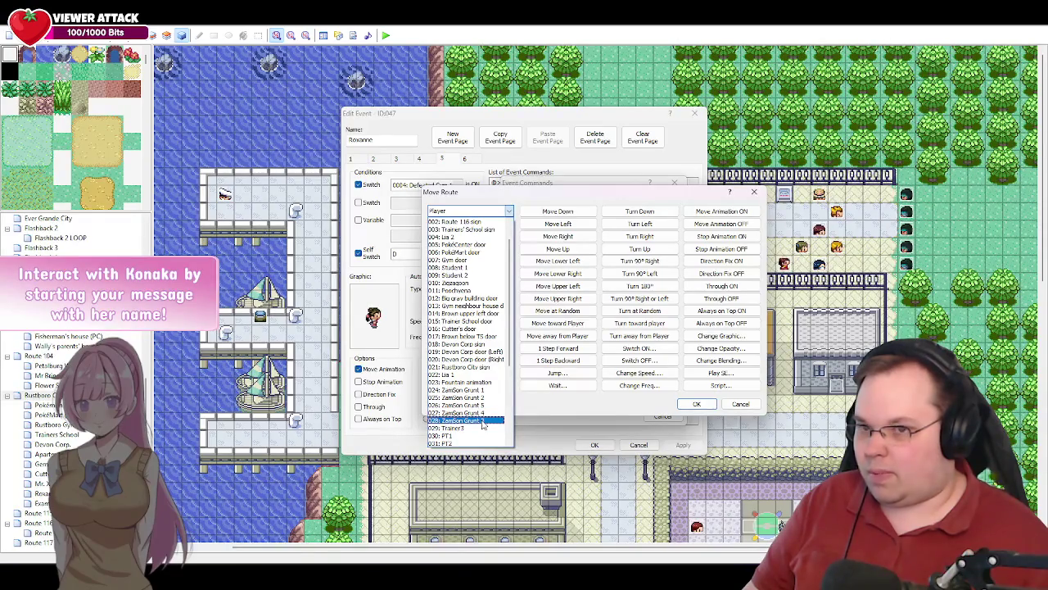
click(483, 420)
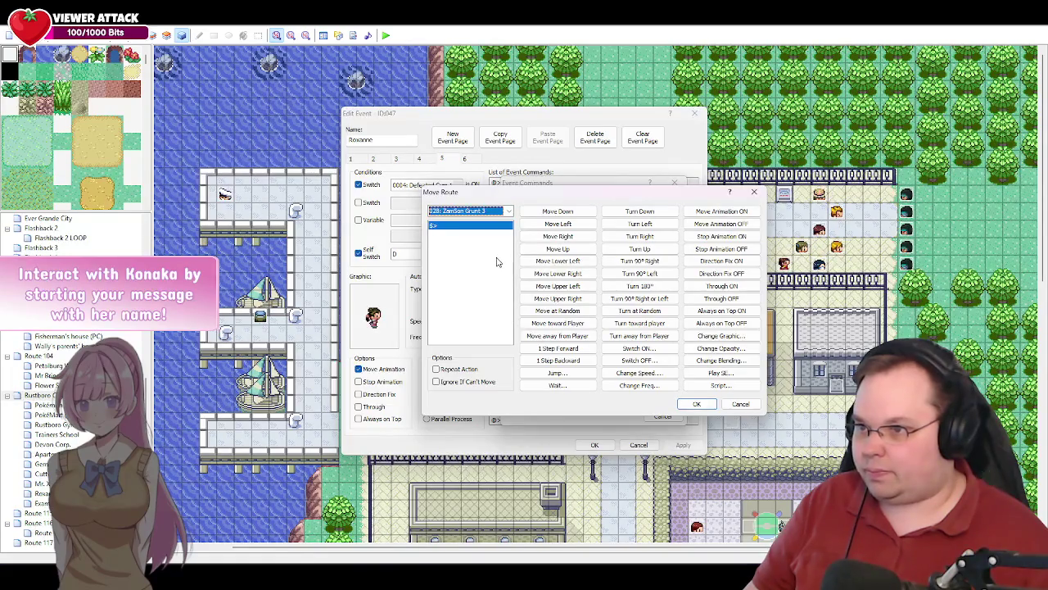
click(559, 360)
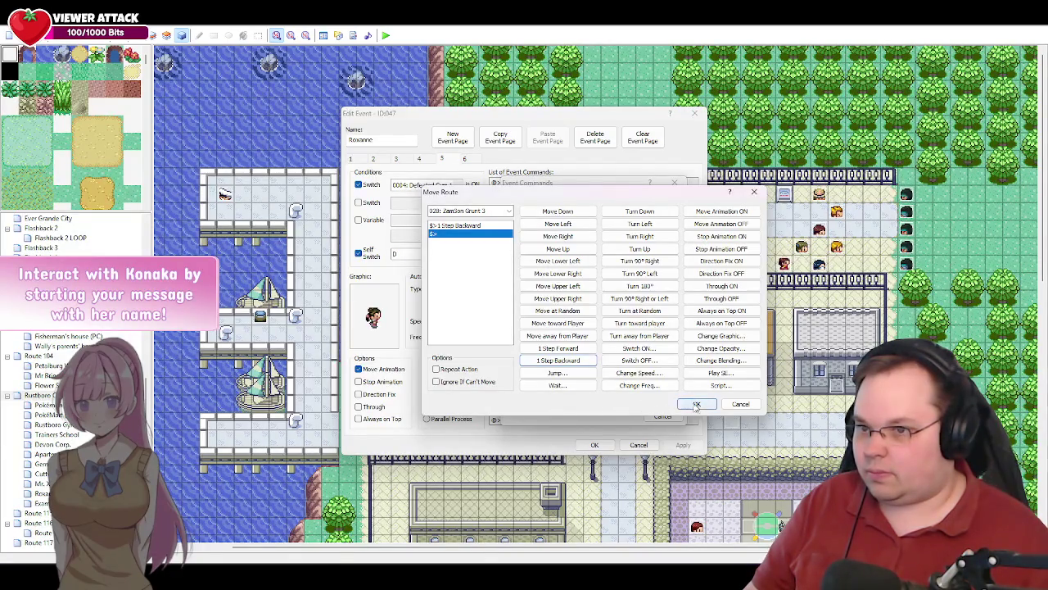
click(697, 403)
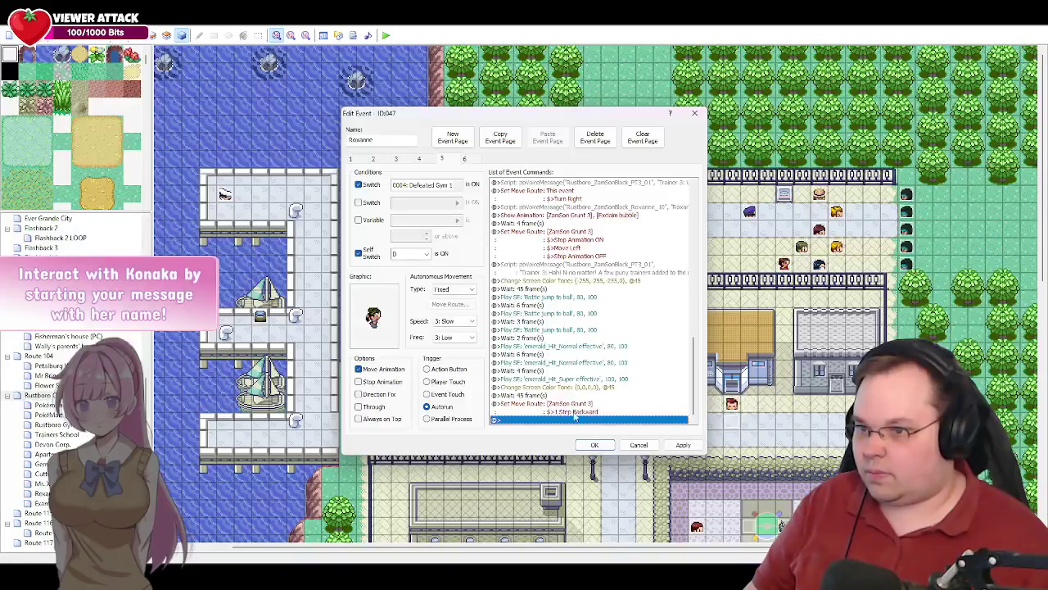
- Add a move route for ZamSon Grunt 4: 1 step backward, wait 4 frames, turn up
double_click(536, 419)
click(549, 314)
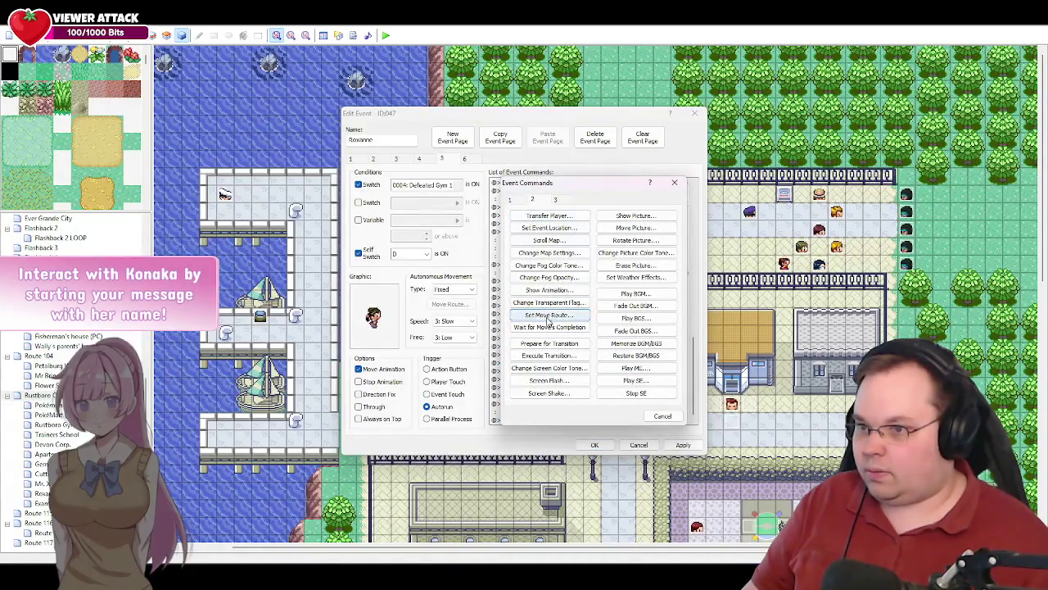
click(468, 212)
scroll(483, 392, down, 2)
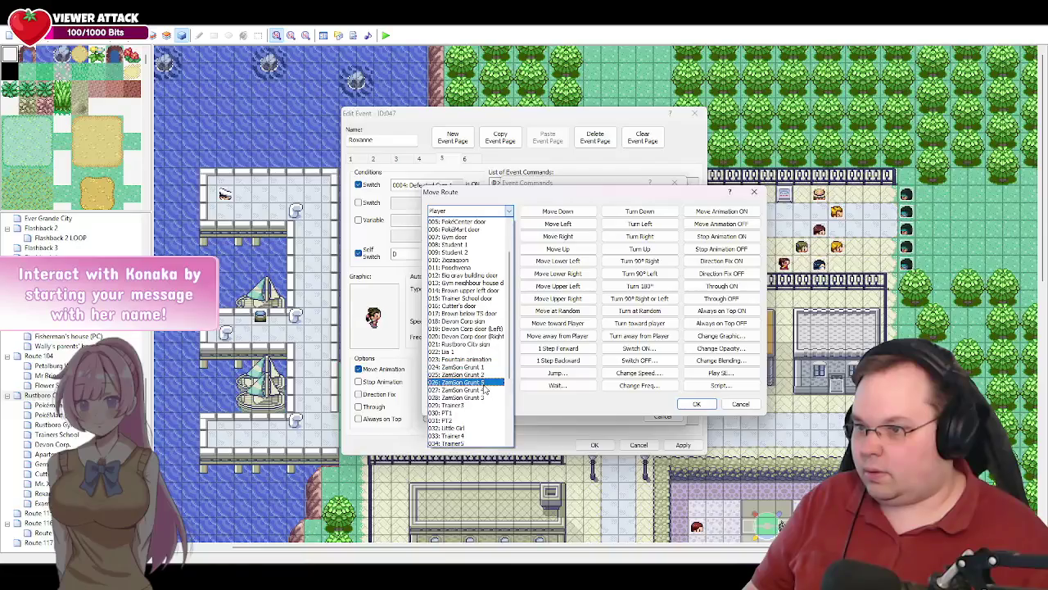
click(484, 392)
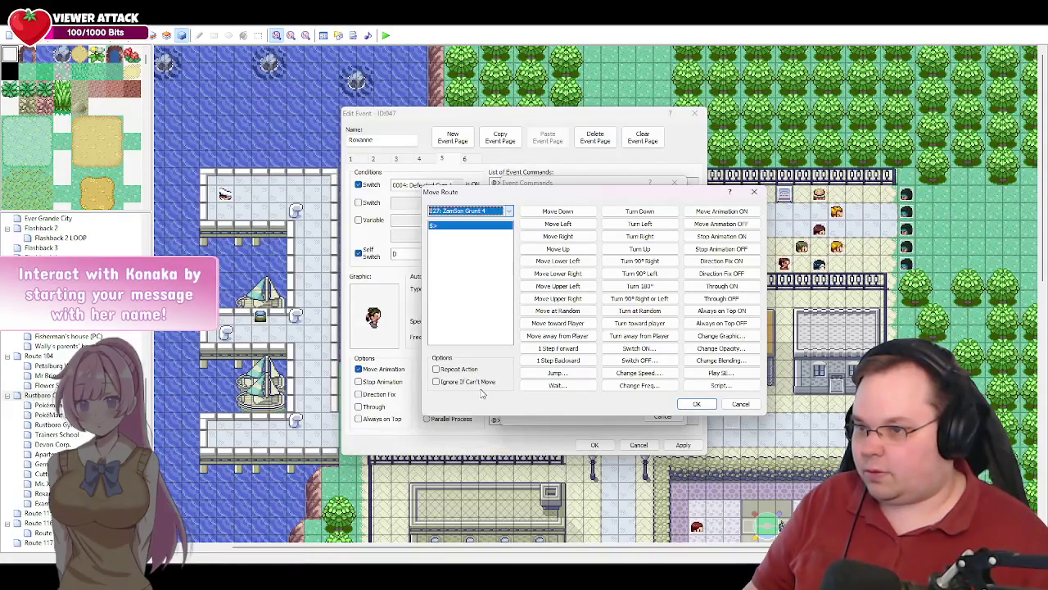
click(564, 361)
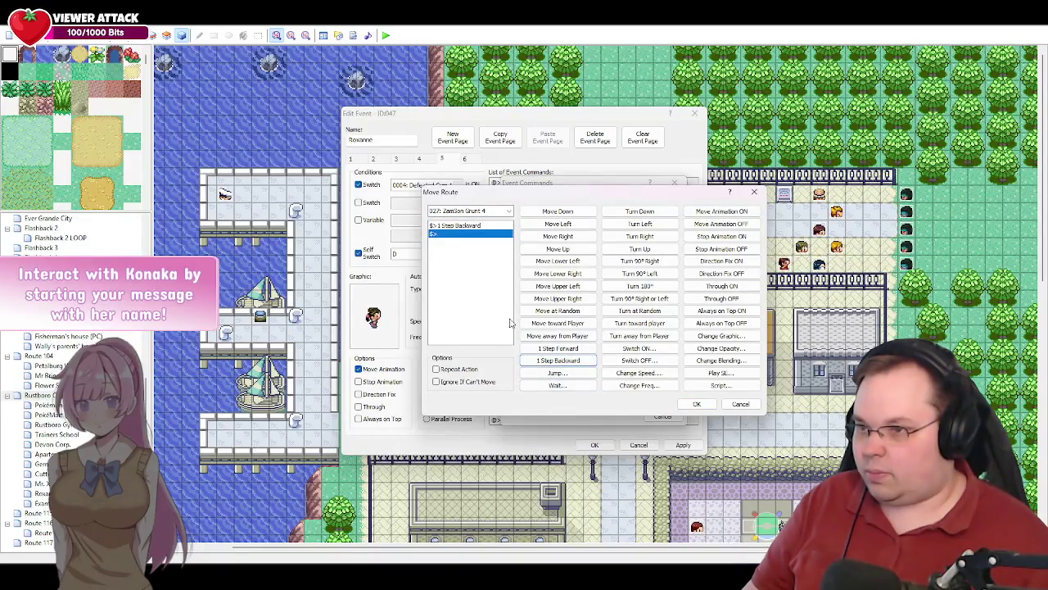
click(557, 384)
click(588, 384)
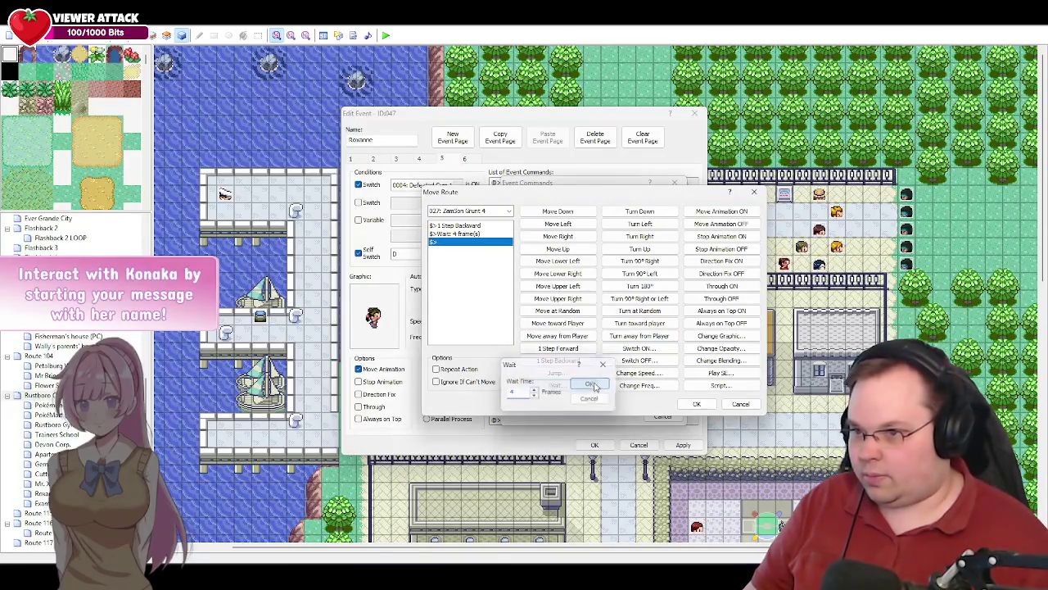
click(640, 248)
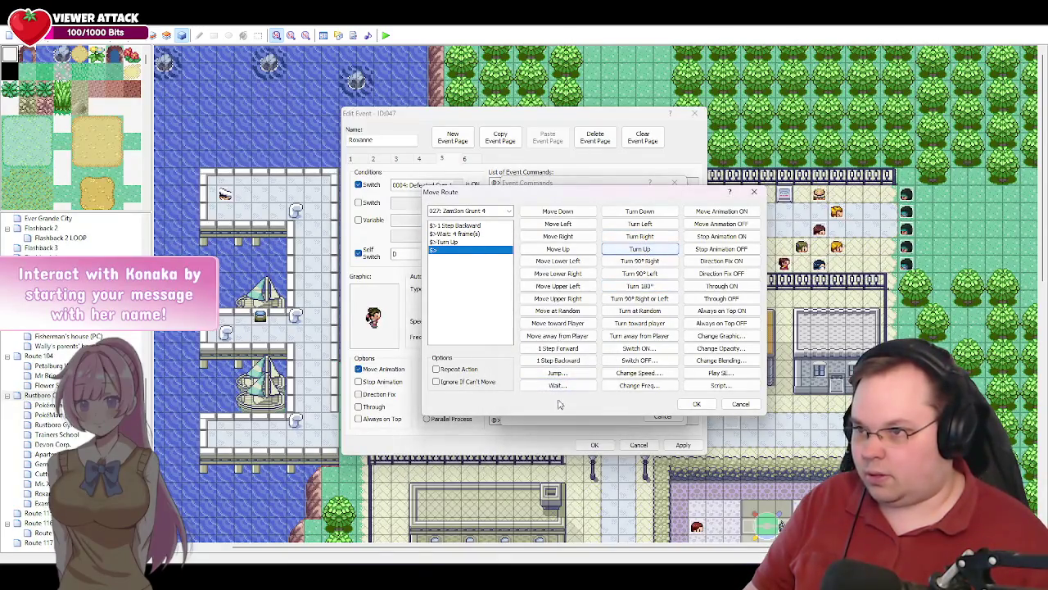
click(697, 404)
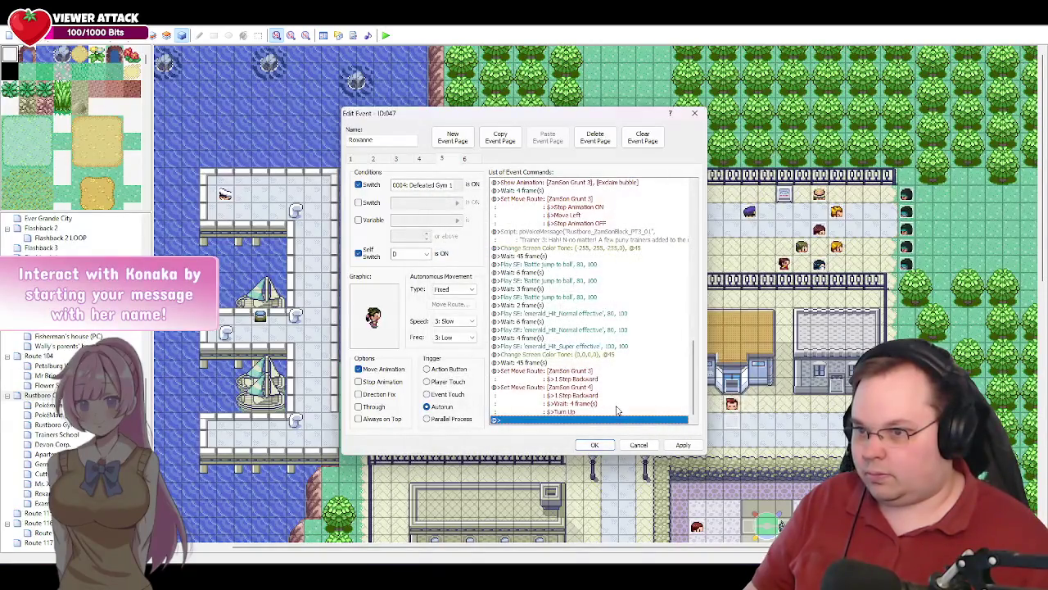
- Add a move route making ZamSon Grunt 5 take 1 step backward
double_click(524, 420)
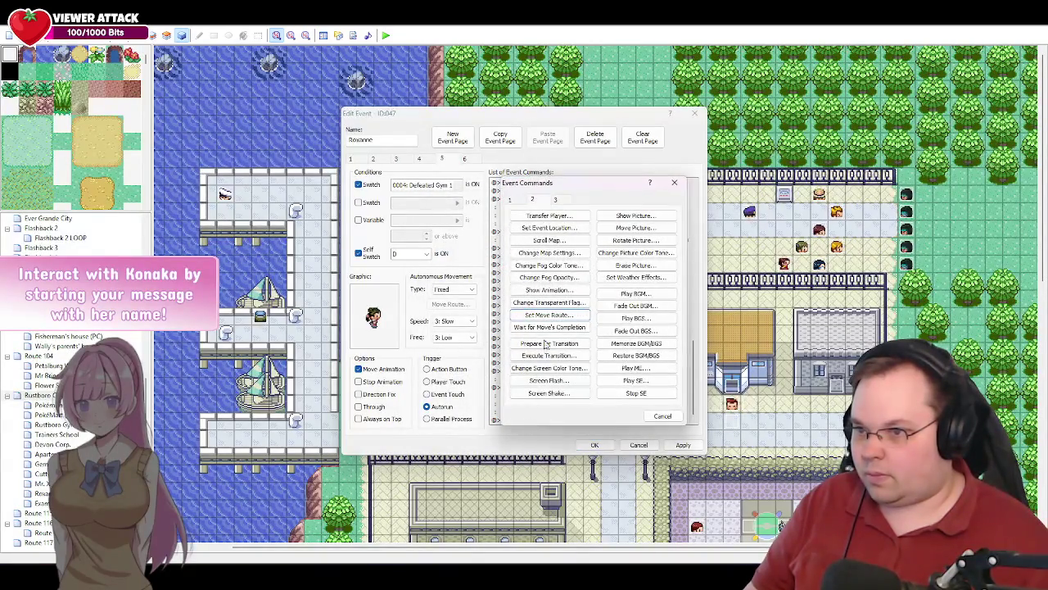
click(548, 315)
click(463, 213)
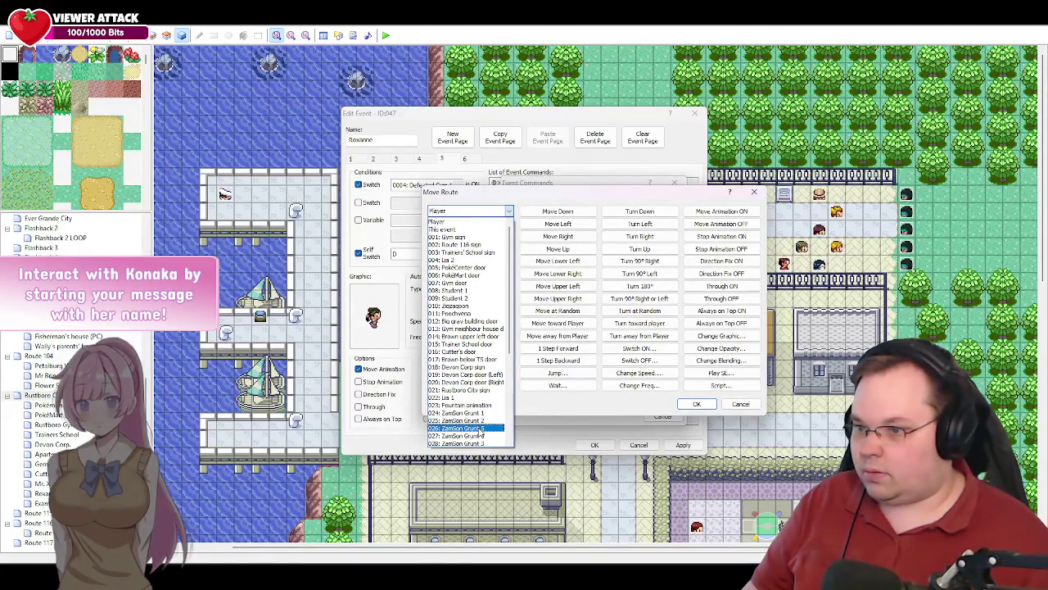
click(481, 433)
click(558, 361)
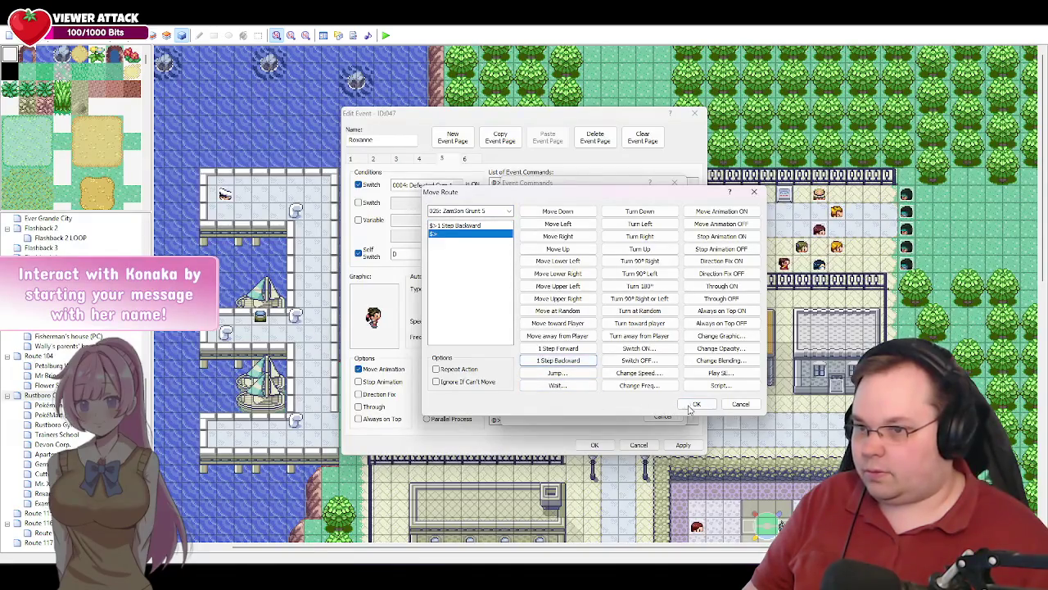
click(694, 404)
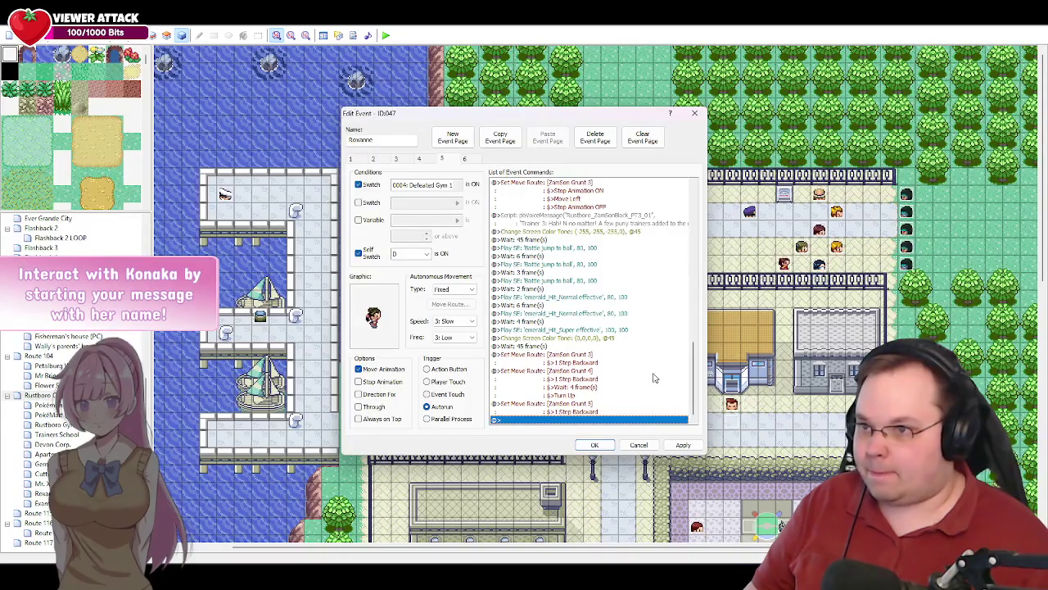
drag(696, 397, 701, 239)
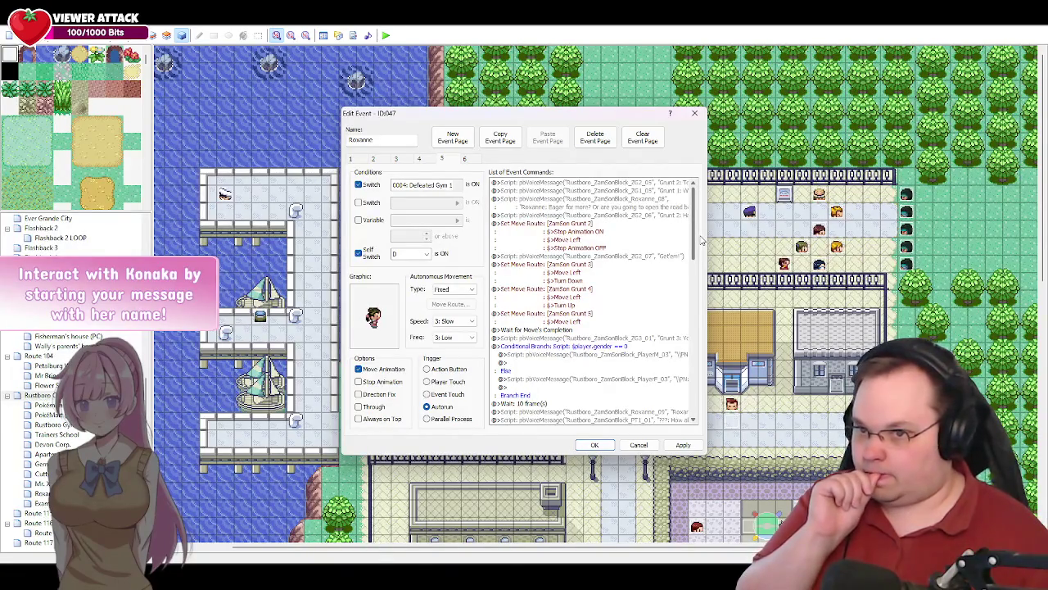
drag(701, 239, 690, 408)
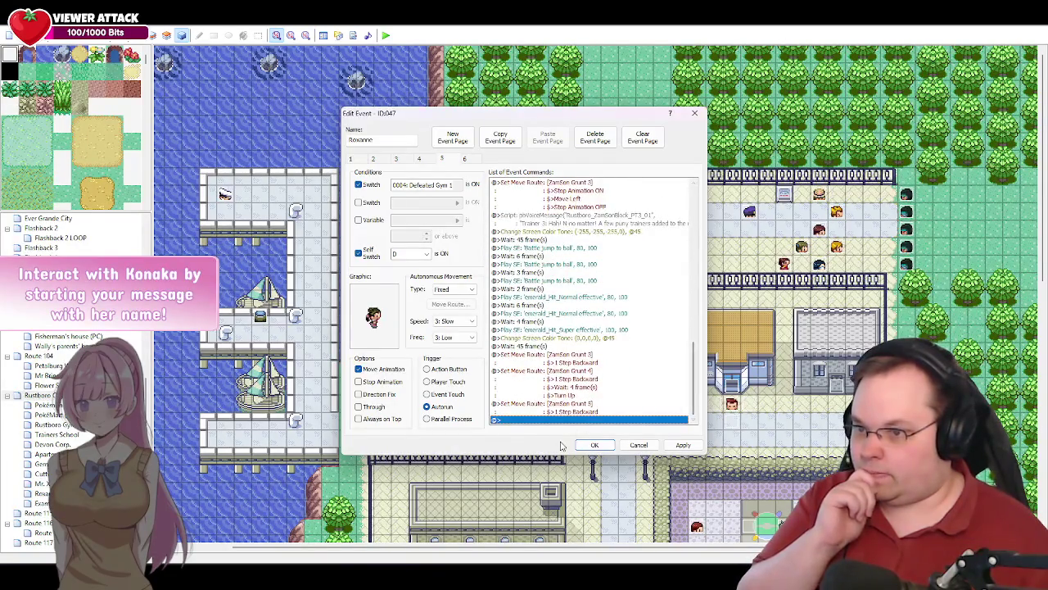
- Apply the event changes and append a Wait for Move's Completion command
click(683, 445)
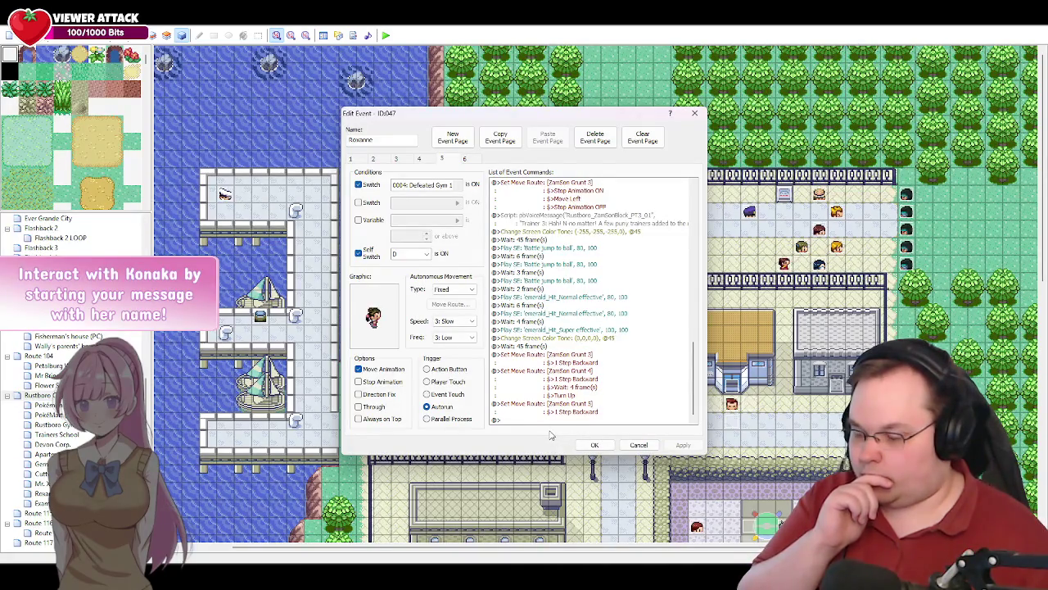
double_click(522, 421)
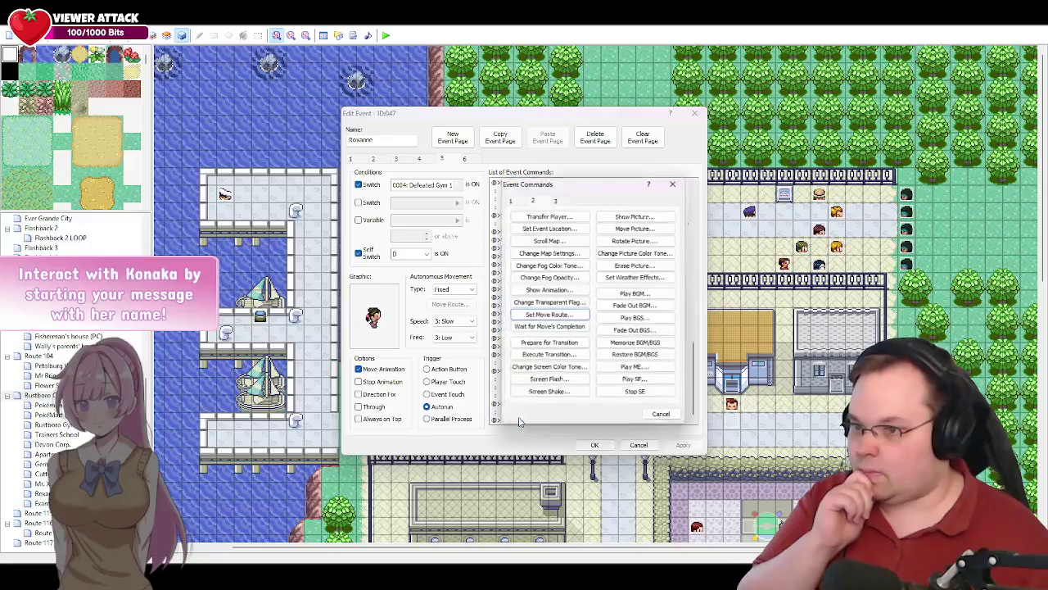
click(563, 327)
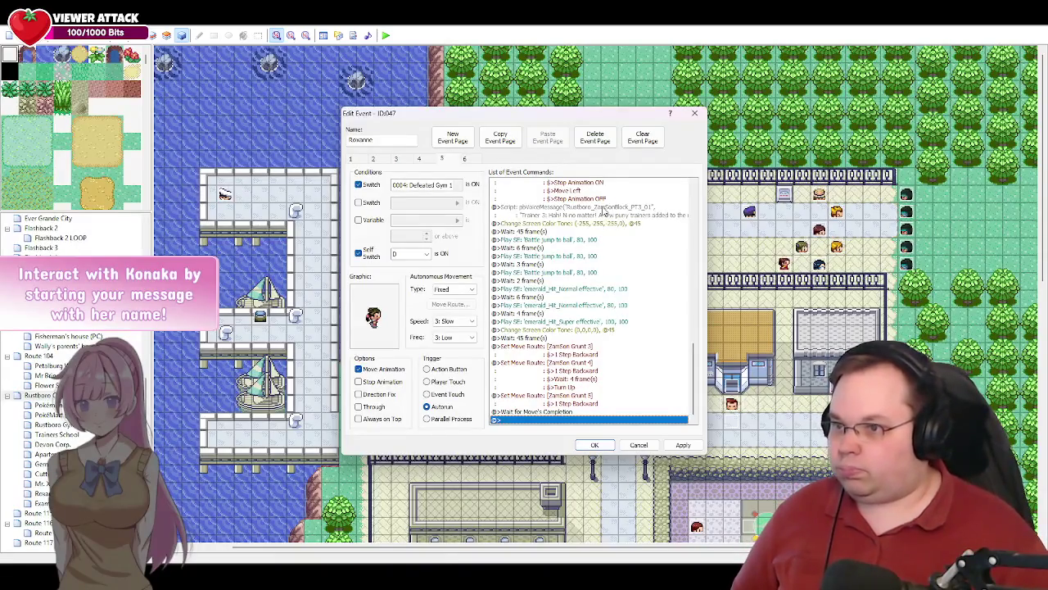
- Duplicate the voice message script line, edit its clip number, then delete the copy
click(604, 211)
key(ctrl+c)
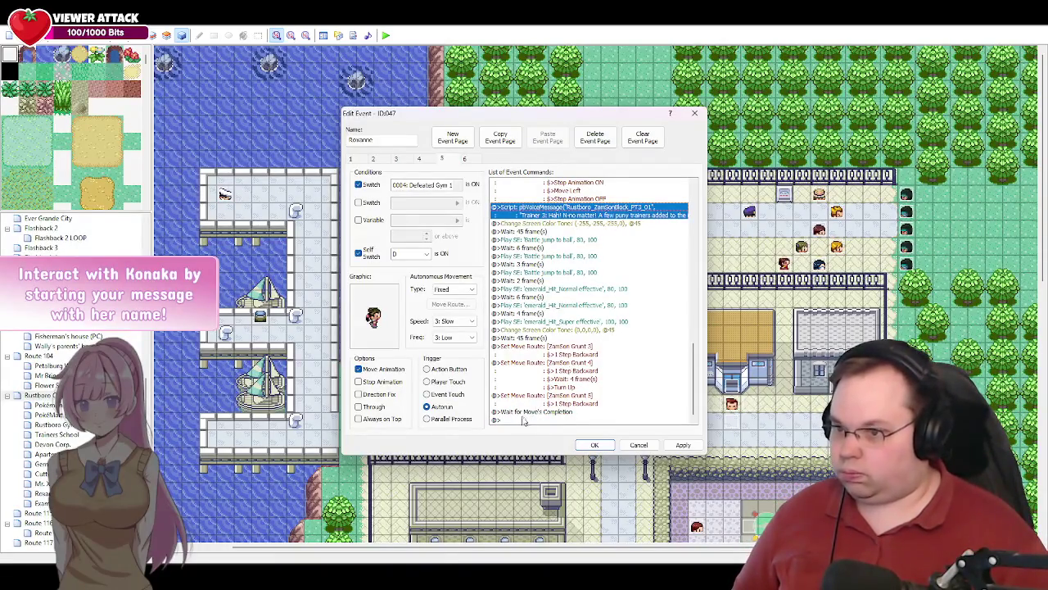
click(524, 420)
key(ctrl+v)
double_click(565, 405)
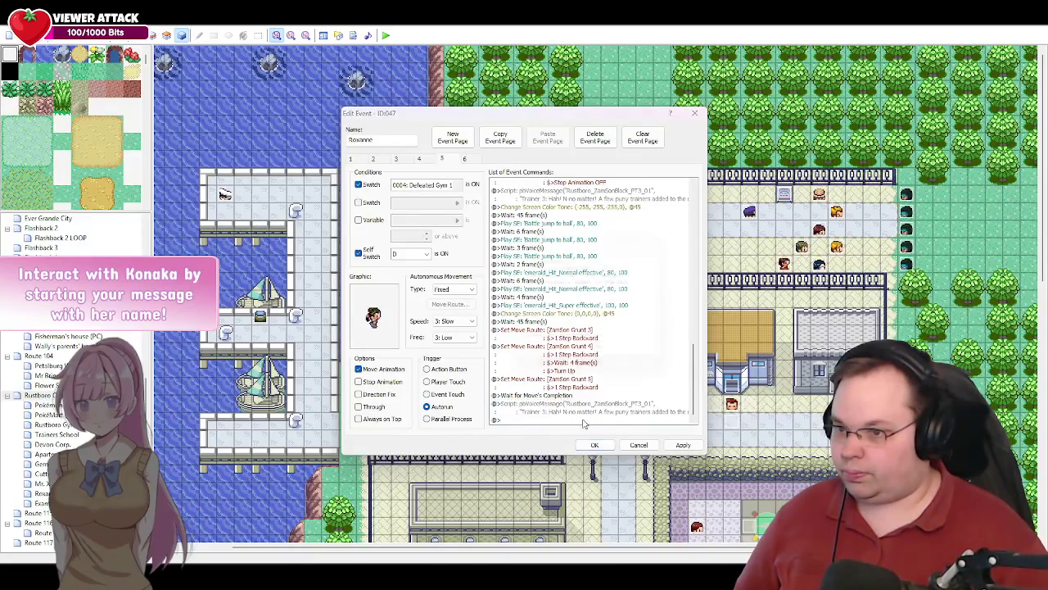
key(BackSpace)
text(4_01",)
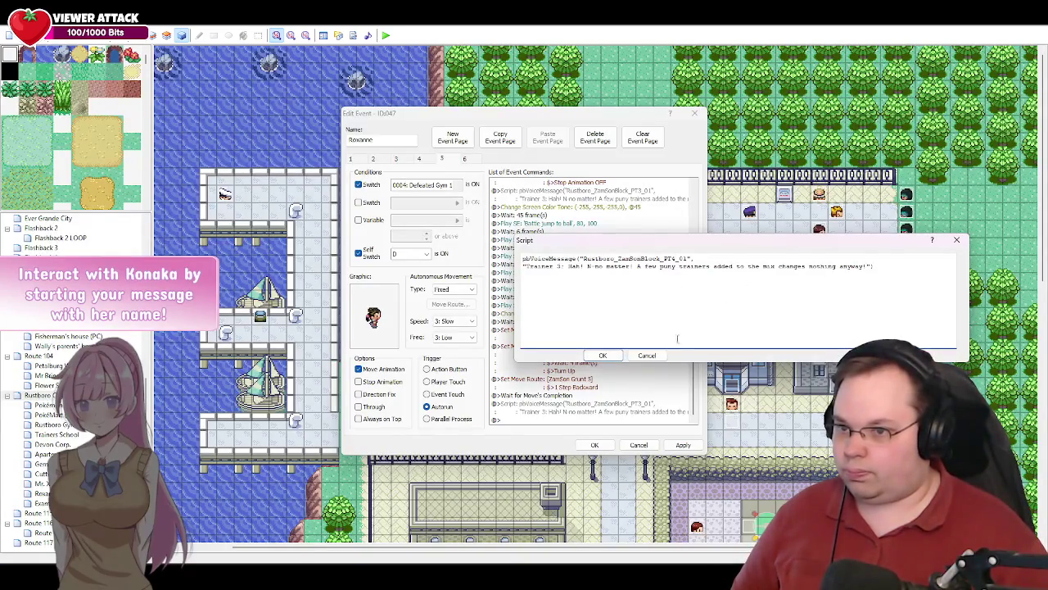
click(647, 355)
key(Delete)
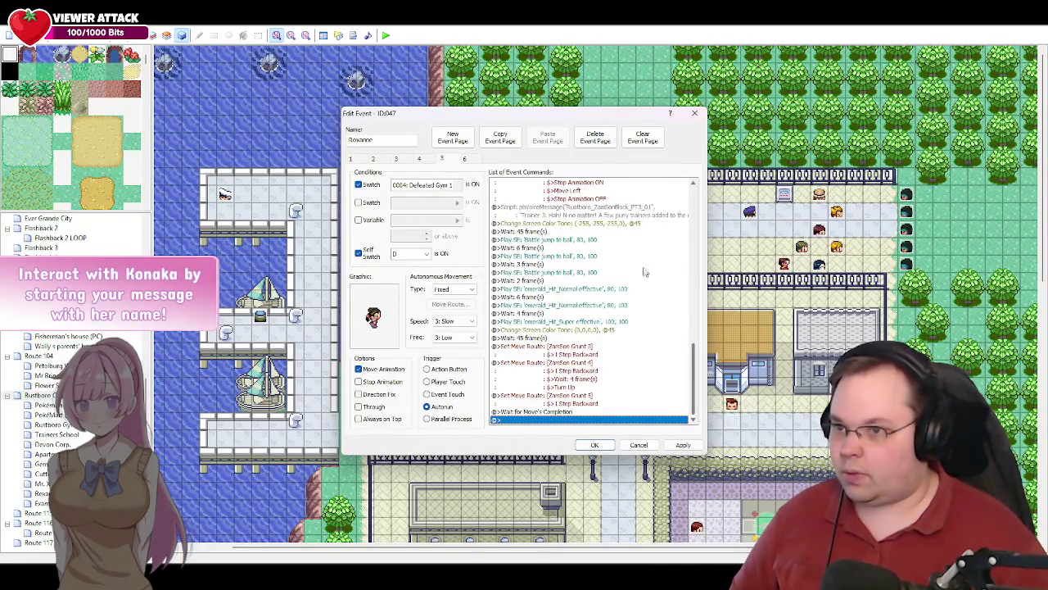
- Change the original voice line's clip to Rustboro_ZamSonBlock_ZG3_02 and its speaker to Grunt 3
double_click(631, 211)
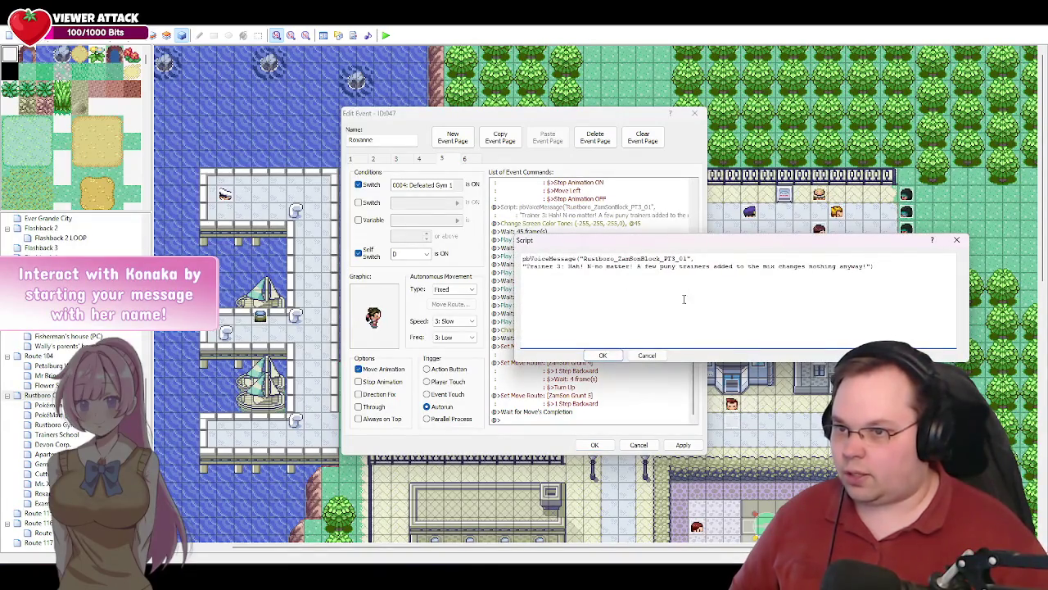
click(670, 258)
key(BackSpace)
key(BackSpace)
text(ZG)
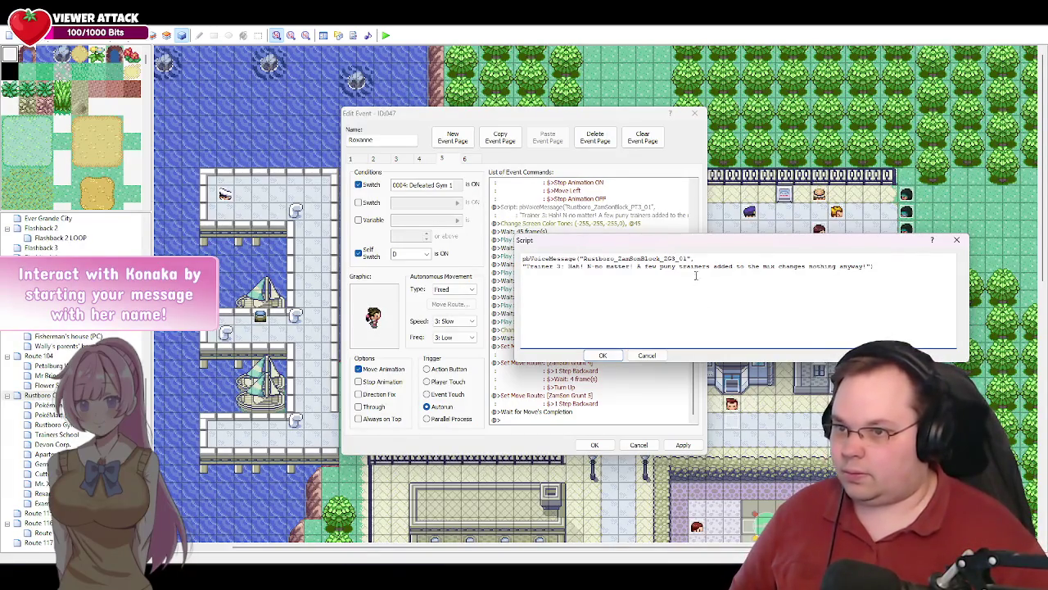
click(688, 258)
key(BackSpace)
text(2)
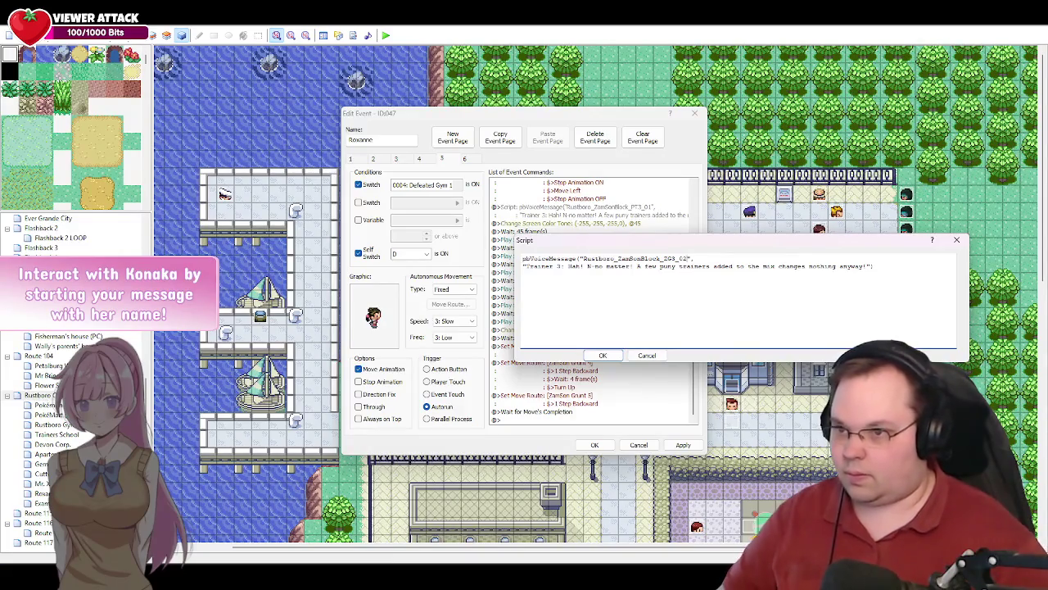
drag(561, 269, 530, 272)
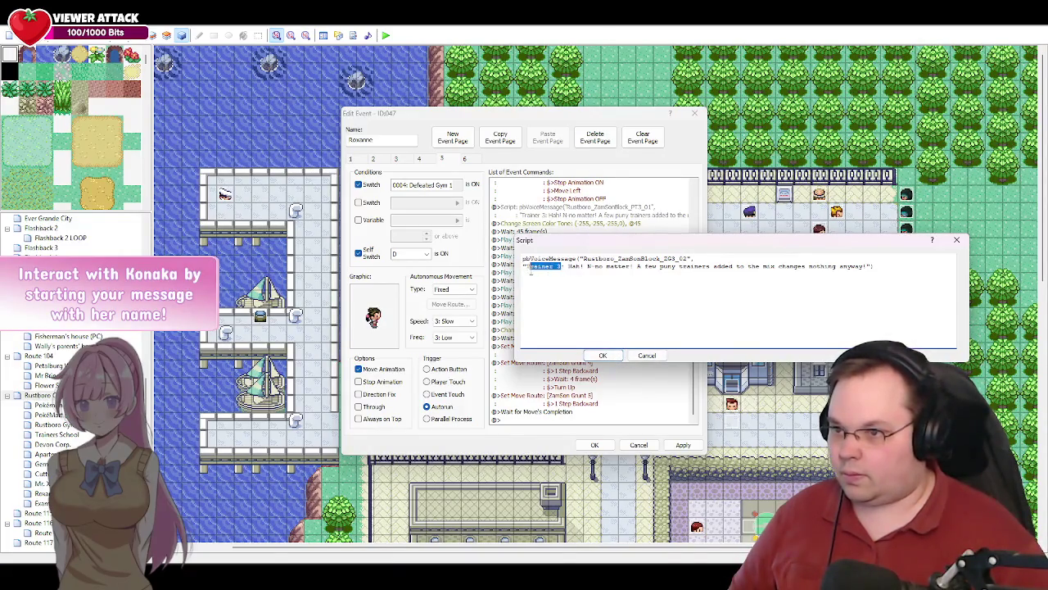
text(Grunt 3)
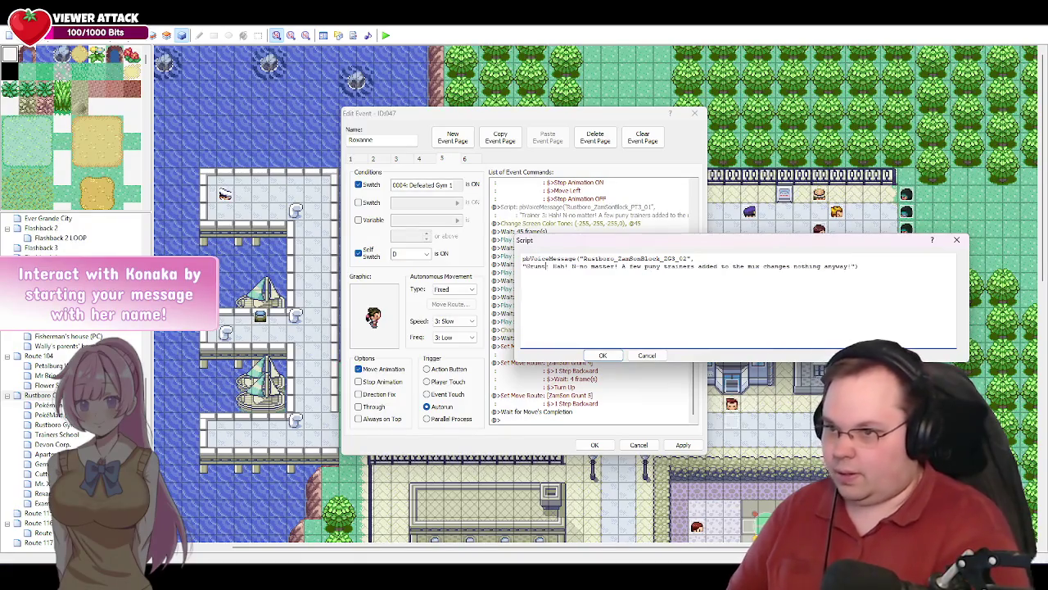
click(603, 355)
scroll(610, 360, up, 7)
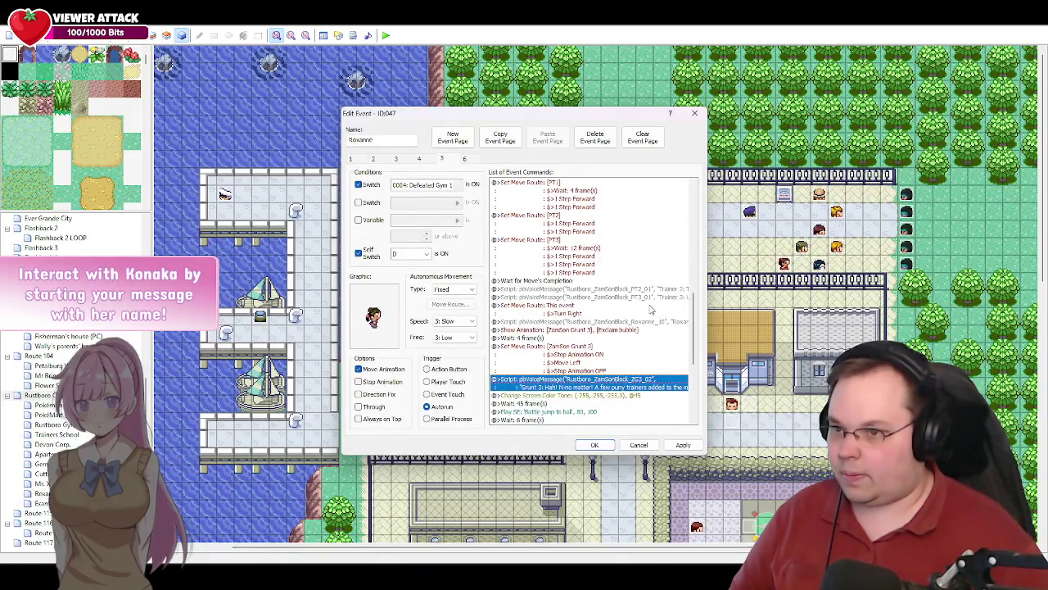
- Review the ending move routes, wait command and Grunt 3 voice line without changes
drag(694, 336, 695, 276)
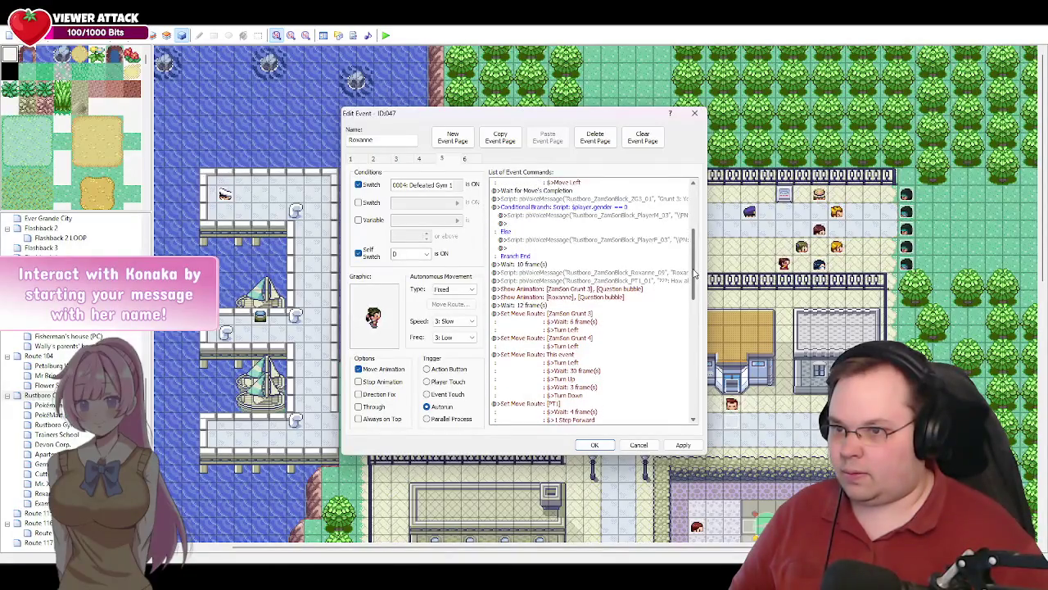
drag(694, 272, 697, 262)
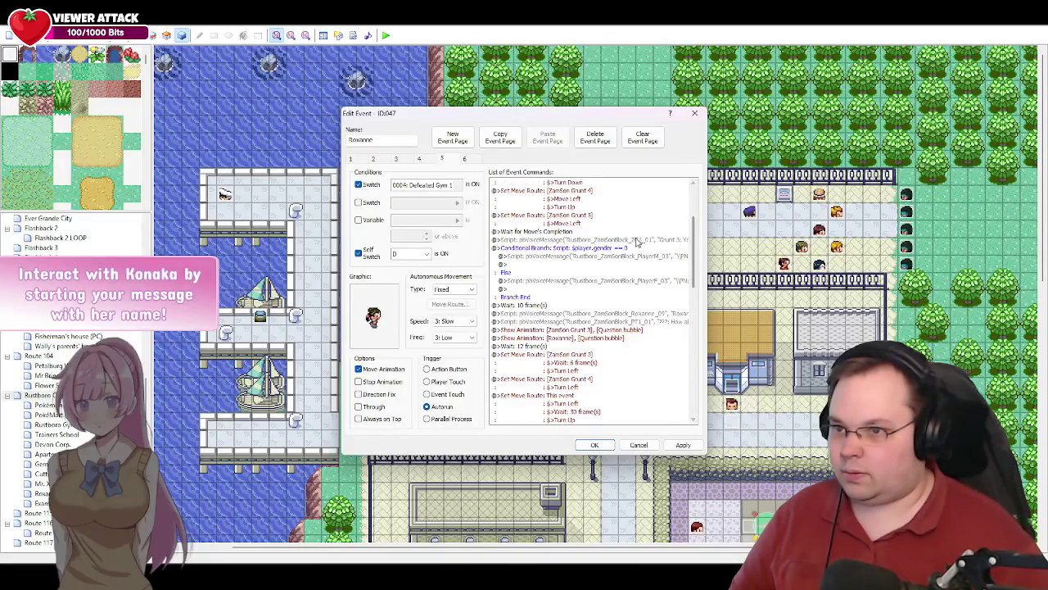
double_click(660, 243)
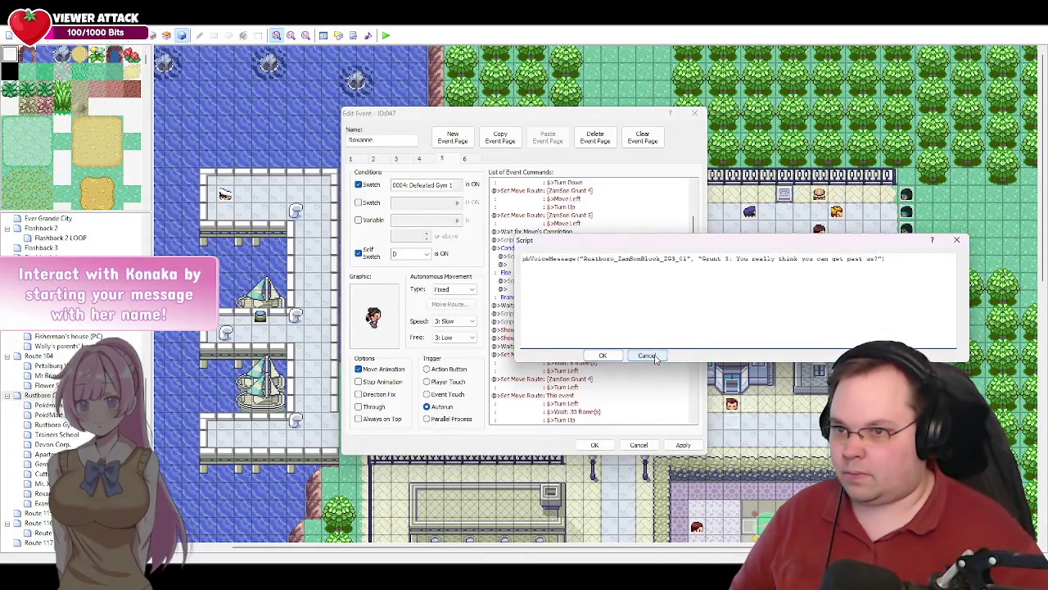
click(647, 355)
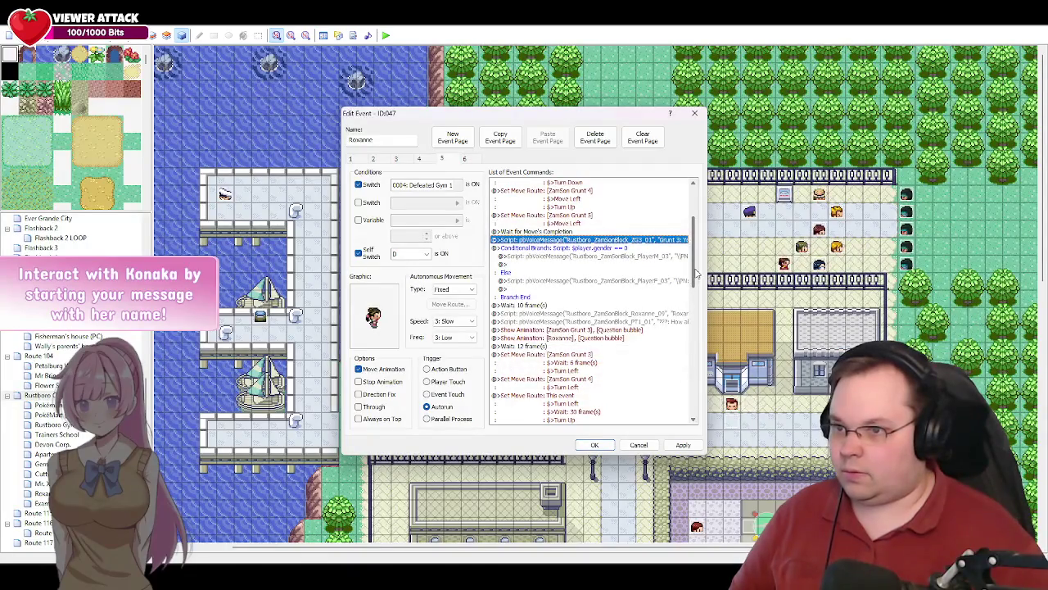
drag(697, 274, 700, 344)
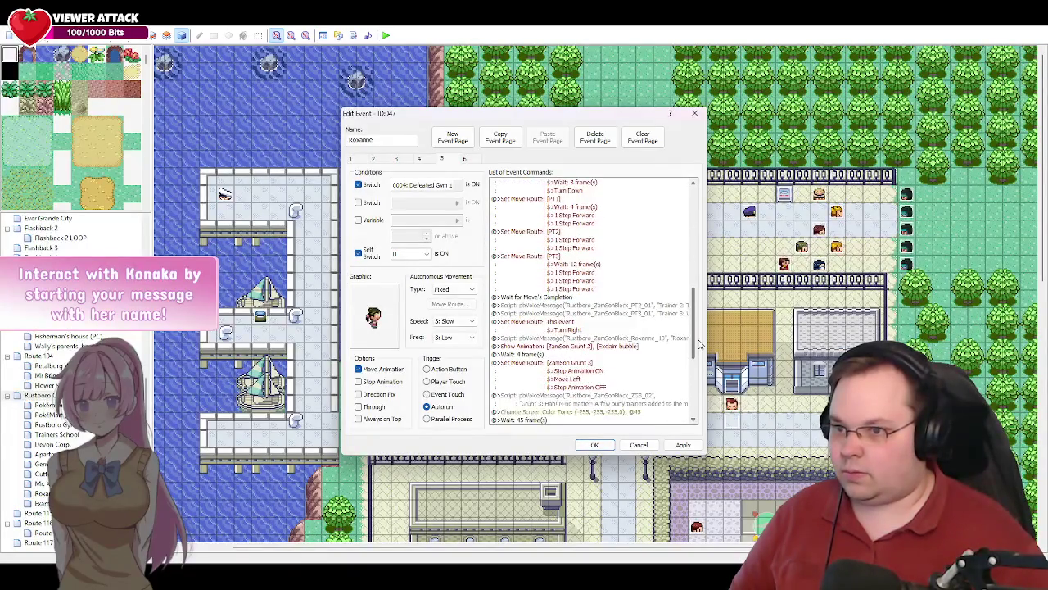
mouse_move(700, 346)
mouse_down()
mouse_move(684, 381)
mouse_move(690, 419)
mouse_up()
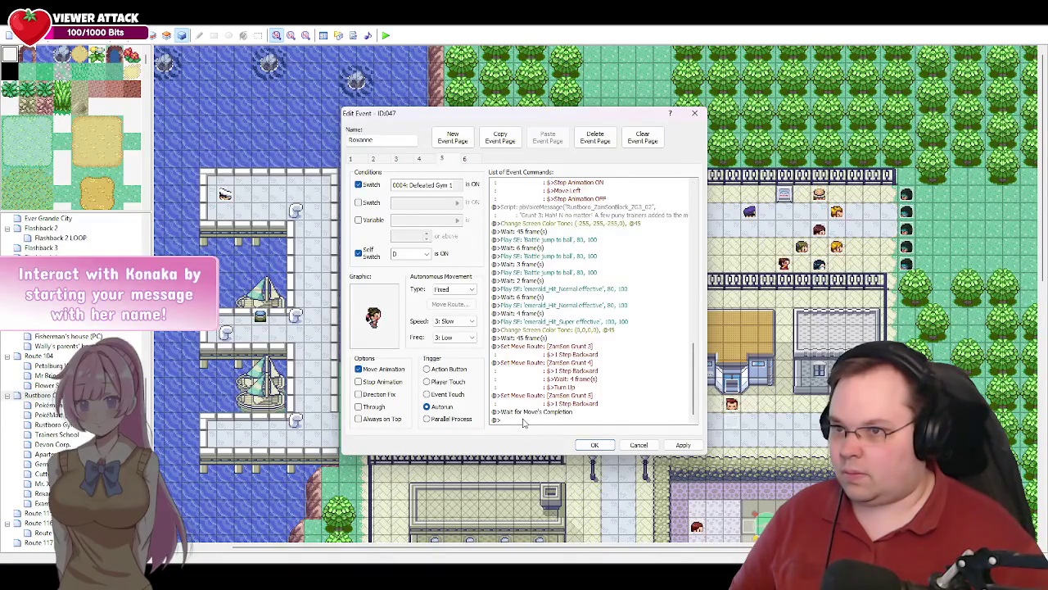
- Copy the ZG3_02 voice command to the end and change it to clip ZG4_01, speaker Grunt 4
click(625, 208)
key(ctrl+c)
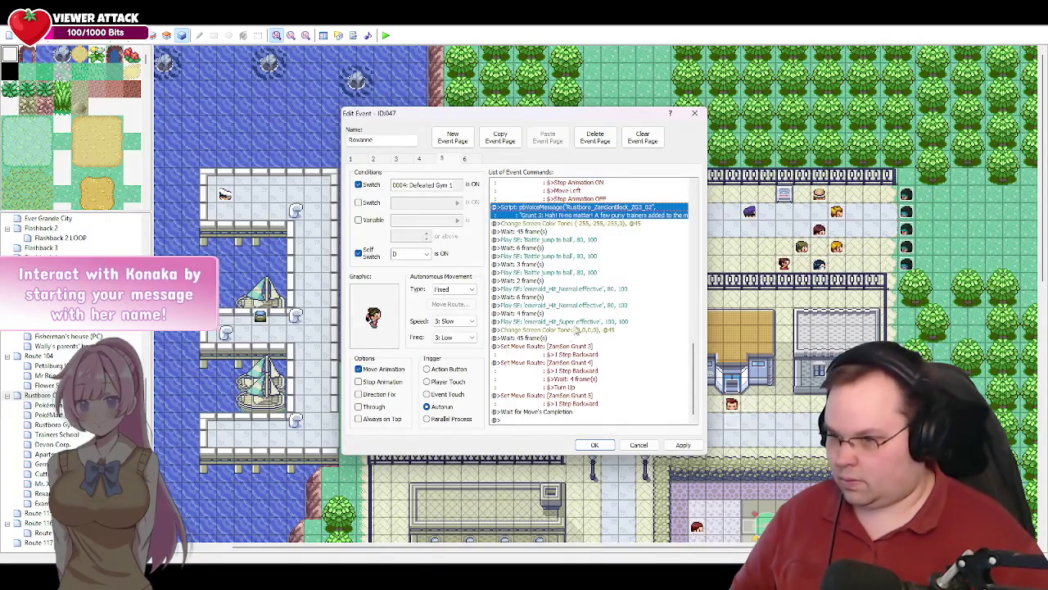
click(528, 419)
key(ctrl+v)
double_click(541, 407)
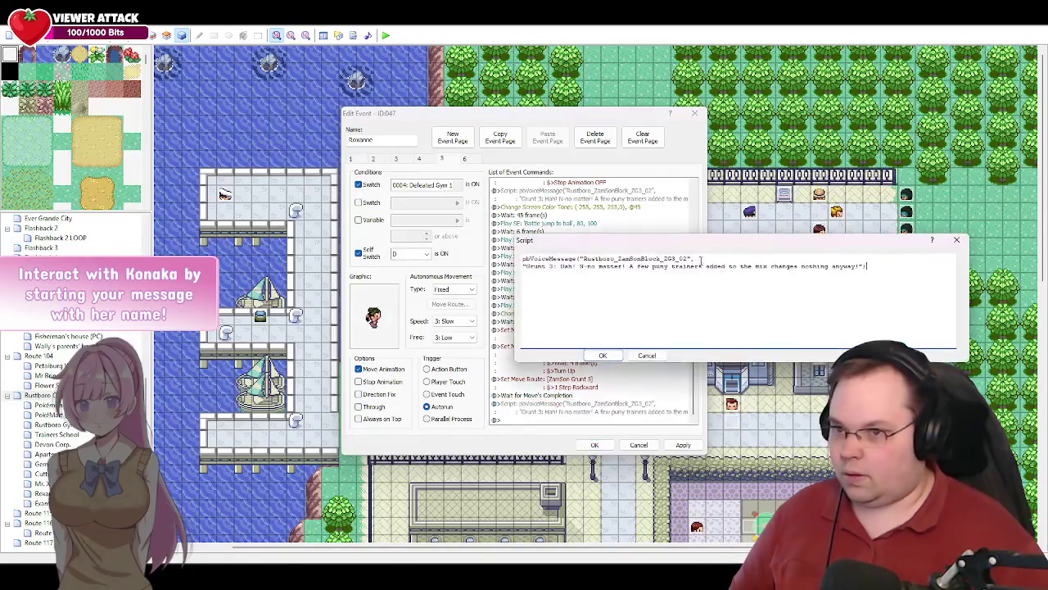
key(BackSpace)
text(4)
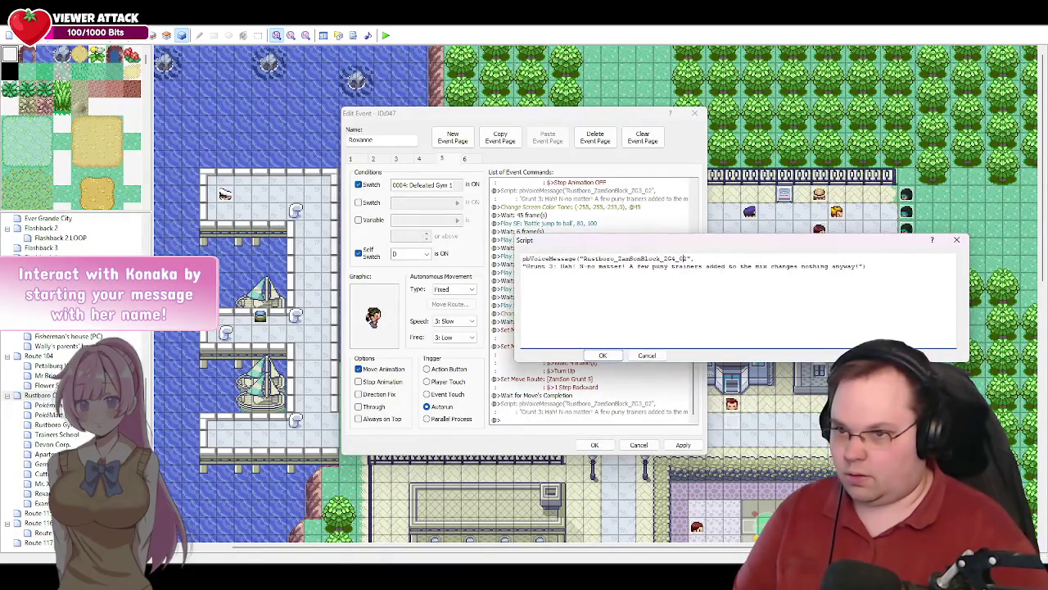
key(BackSpace)
text(1)
click(552, 266)
key(BackSpace)
text(4)
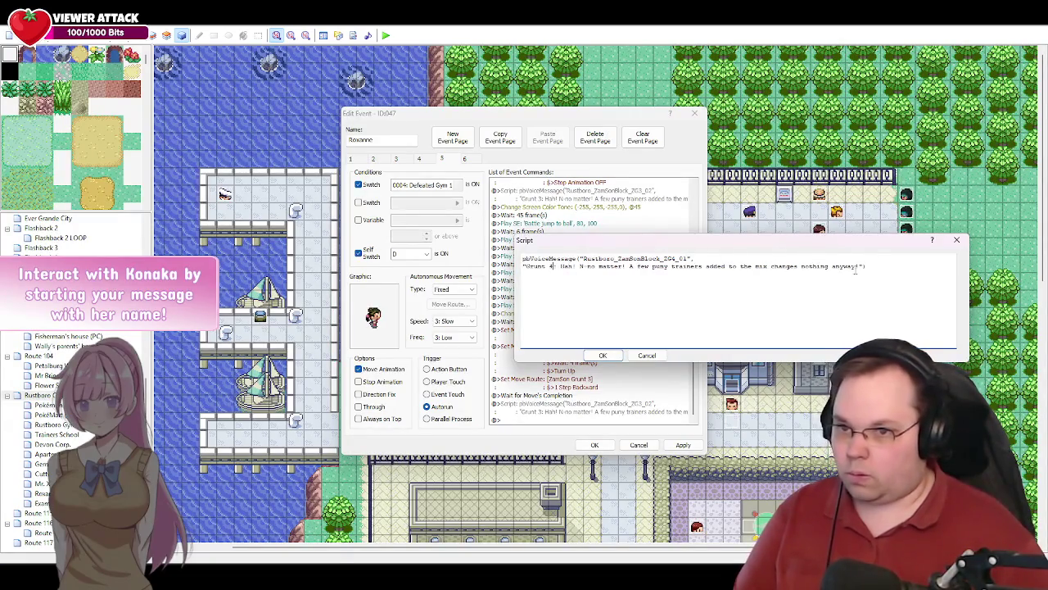
mouse_move(859, 268)
mouse_down()
mouse_move(564, 267)
mouse_move(561, 277)
mouse_up()
key(BackSpace)
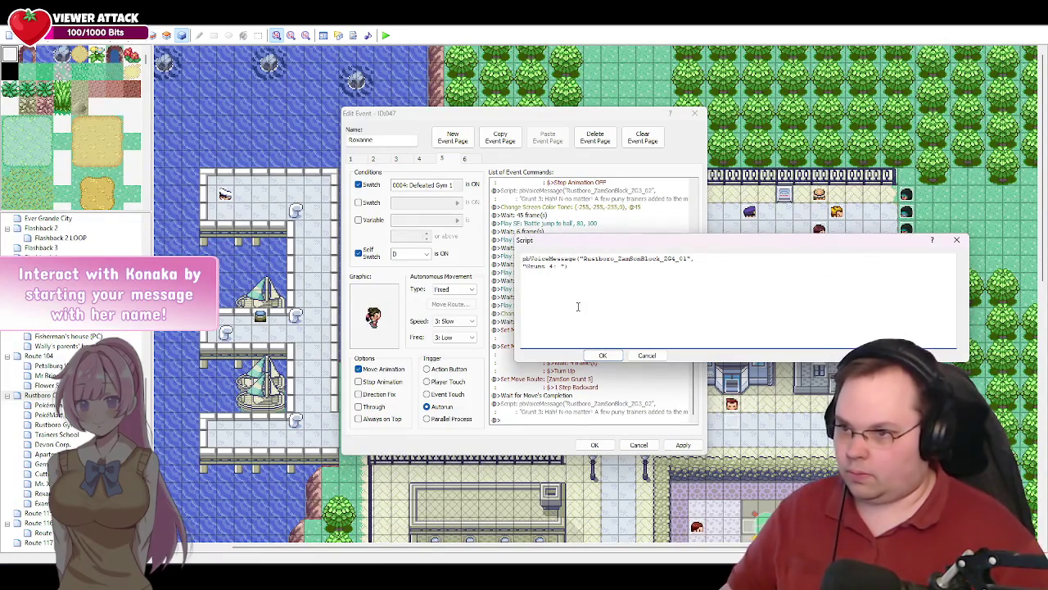
- Paste Grunt 4's line 'Kgh! Should we retreat for now and alert the commander?' from the script
key(alt+Tab)
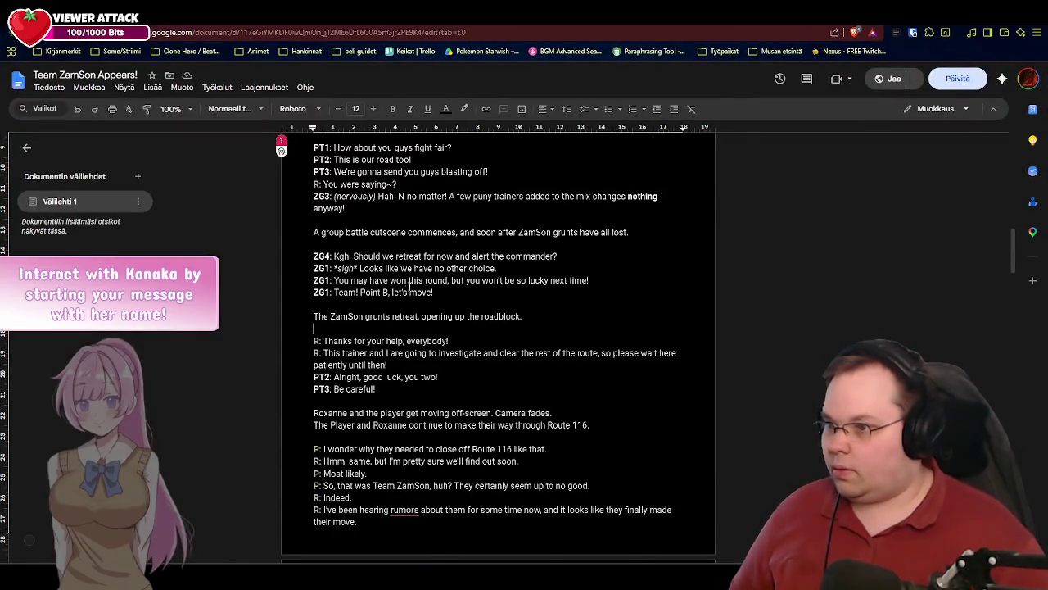
drag(573, 255, 334, 257)
key(ctrl+c)
key(alt+Tab)
key(ctrl+v)
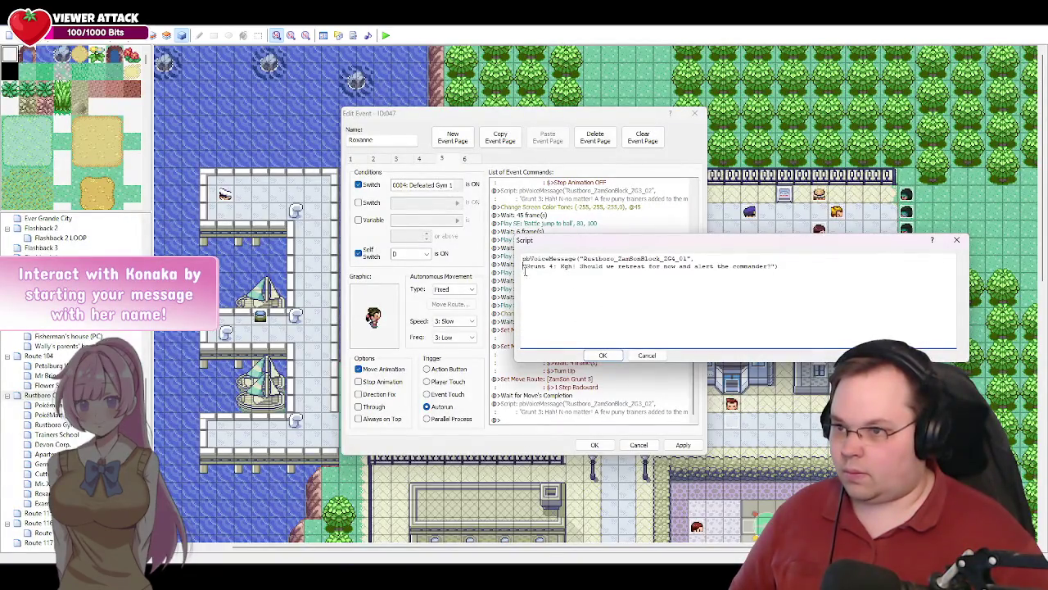
- Put Grunt 4's retreat dialogue on its own script line and commit the voice message
key(BackSpace)
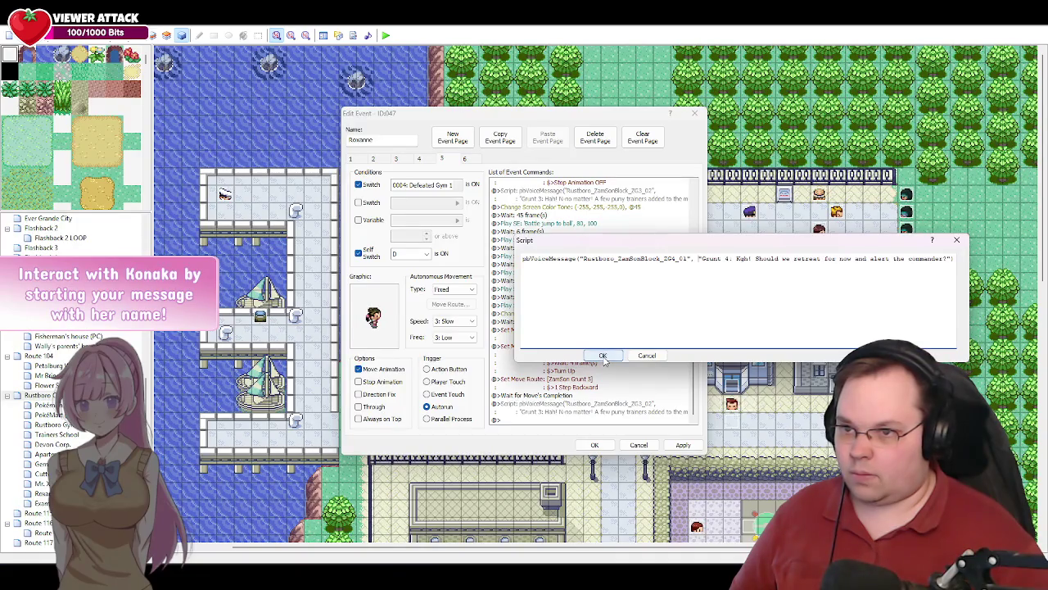
key(Return)
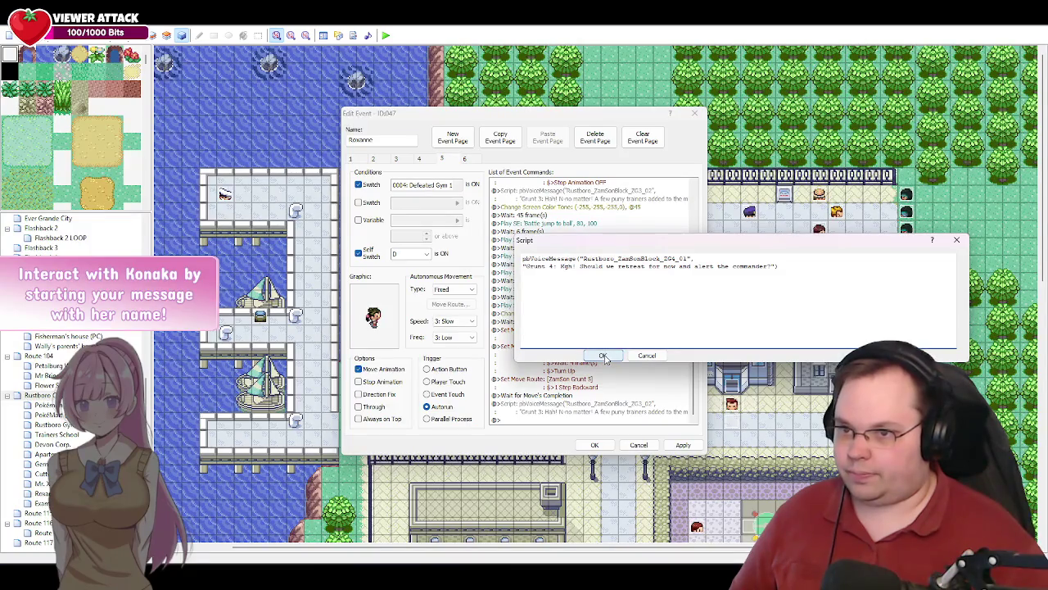
click(602, 357)
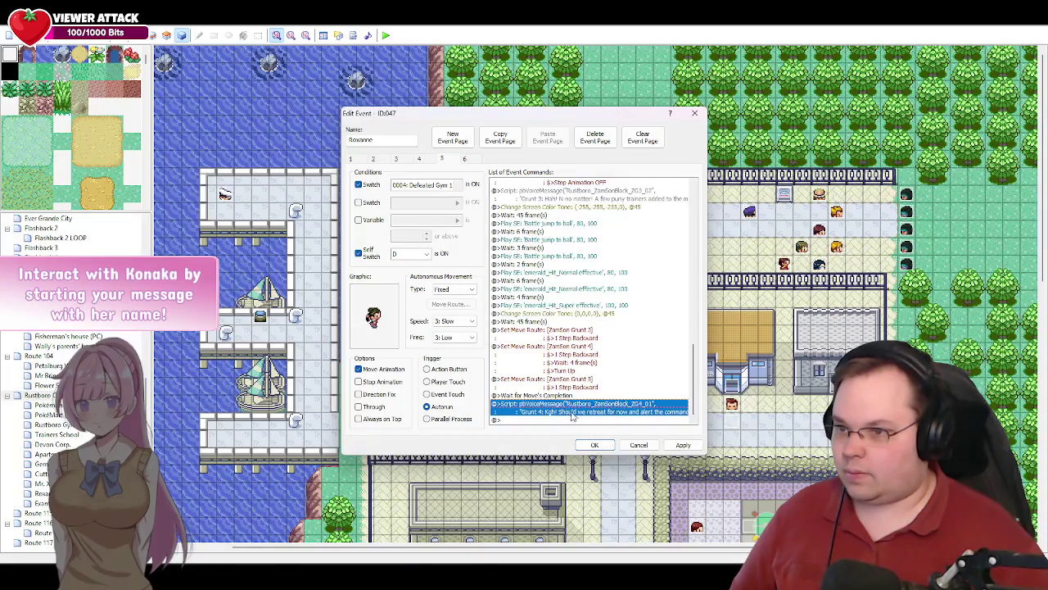
drag(695, 402, 691, 232)
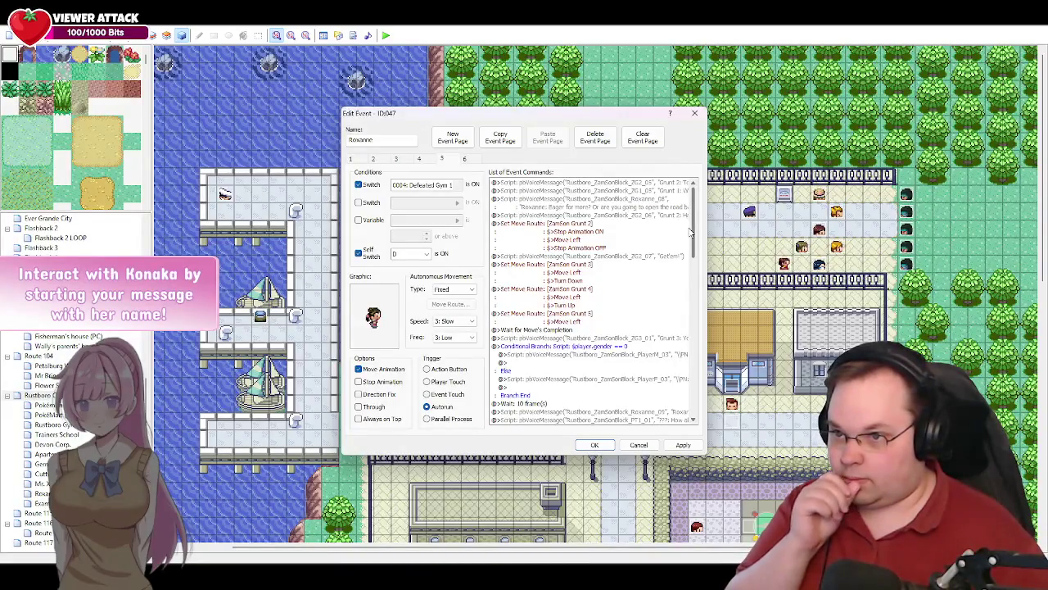
- Duplicate Grunt 1's ZG1_05 voice message at the list's end and renumber it ZG1_06
click(631, 191)
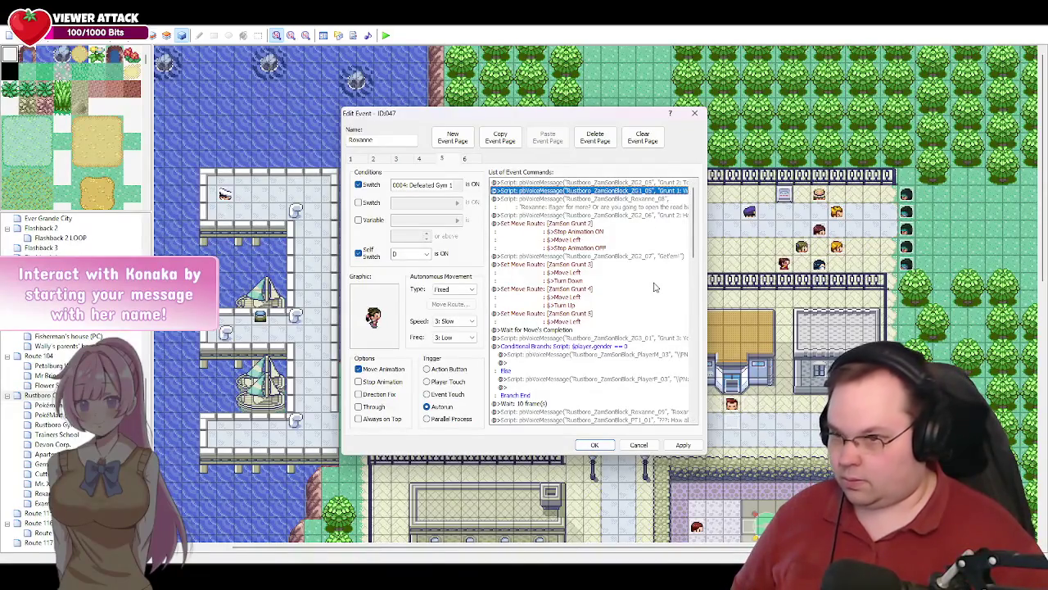
drag(695, 245, 688, 423)
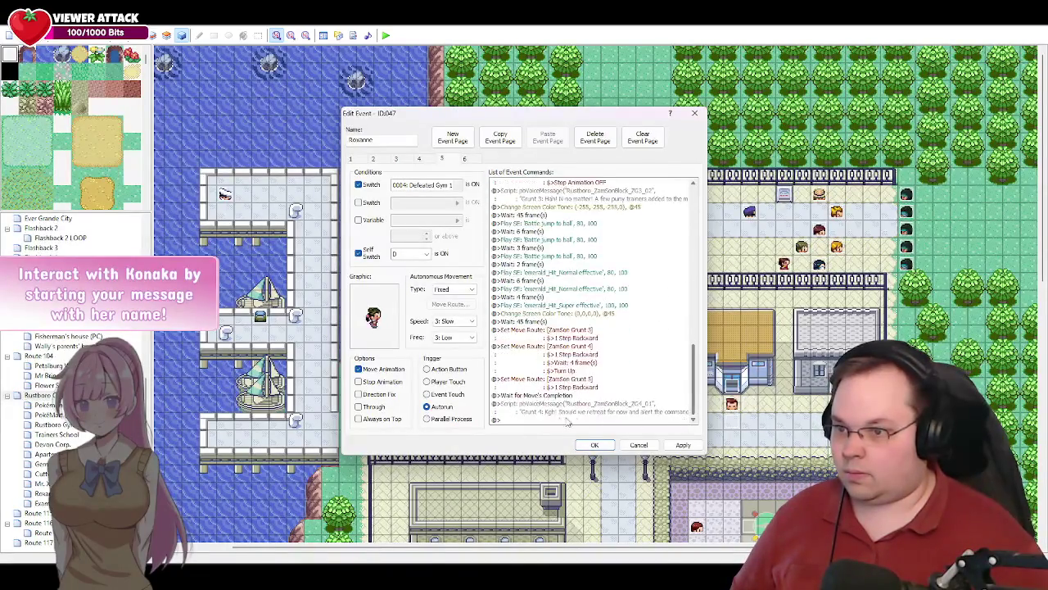
click(537, 420)
key(ctrl+v)
double_click(591, 412)
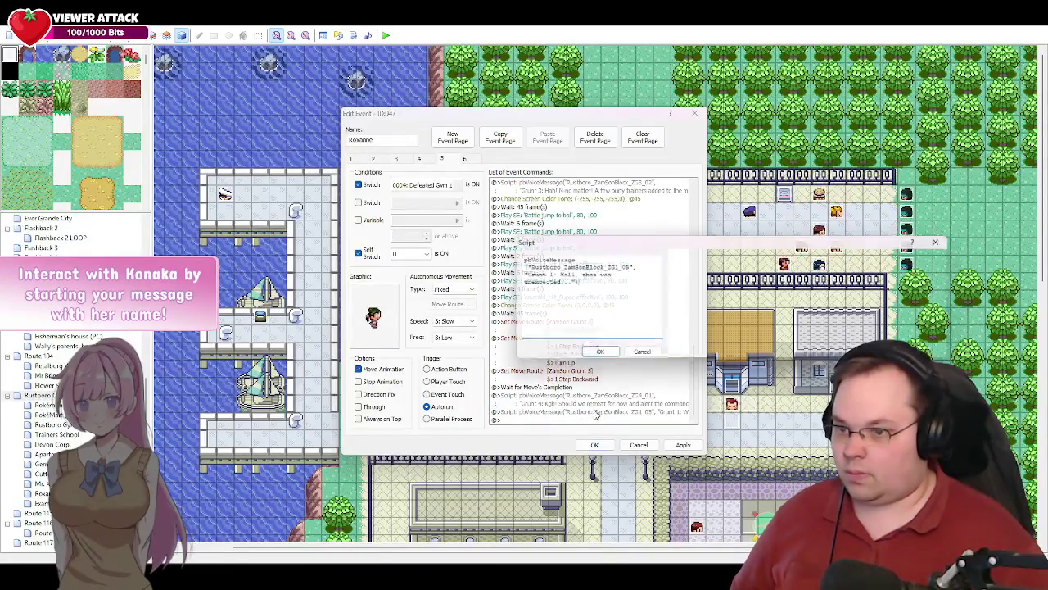
click(684, 259)
key(BackSpace)
text(6)
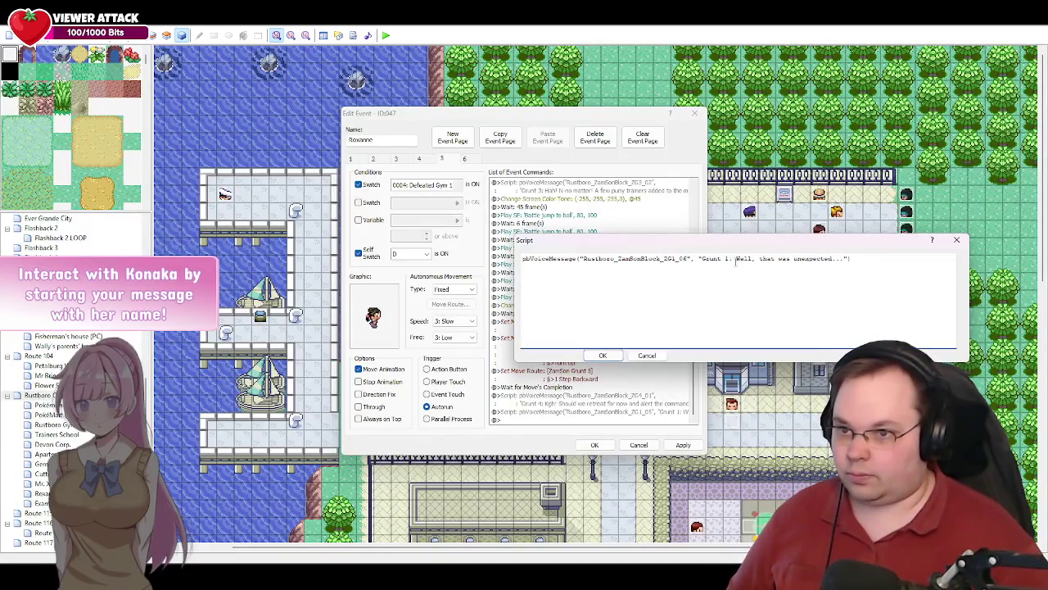
- Replace its dialogue with '*sigh* Looks like we have no other choice.' from the script
drag(845, 258, 737, 258)
key(BackSpace)
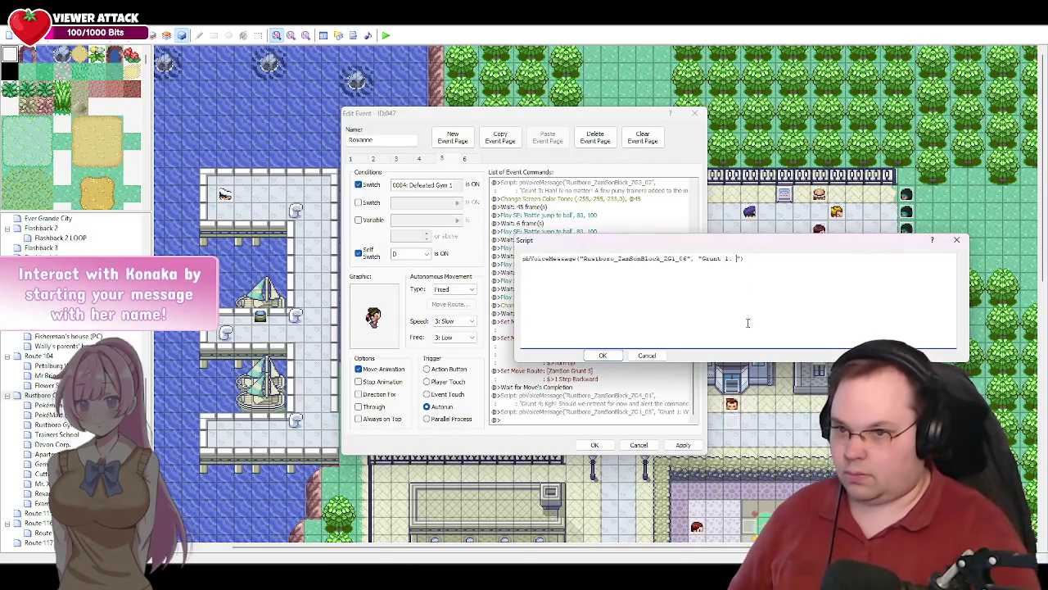
key(alt+Tab)
drag(496, 268, 337, 270)
key(ctrl+c)
key(alt+Tab)
key(ctrl+v)
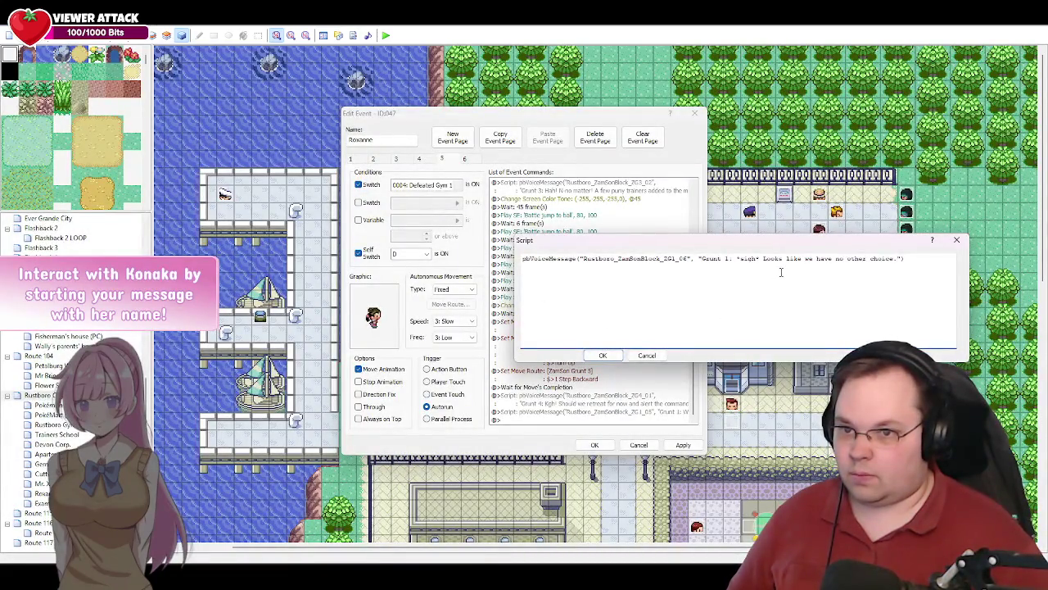
click(606, 356)
key(alt+Tab)
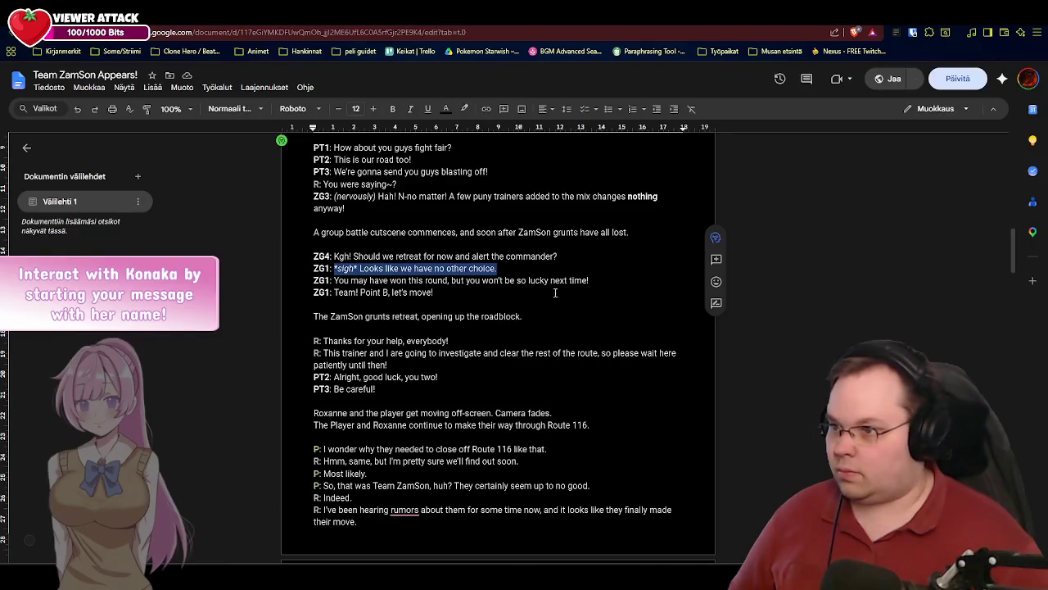
- Copy Grunt 1's 'You may have won this round, but you won't be so lucky next time!' line
drag(601, 283, 336, 283)
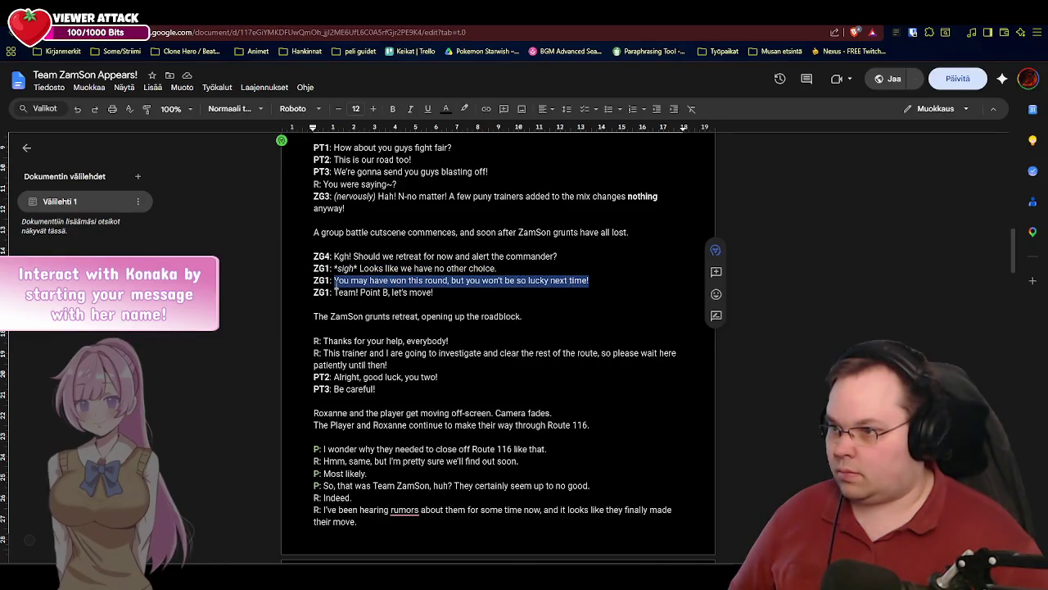
key(alt+Tab)
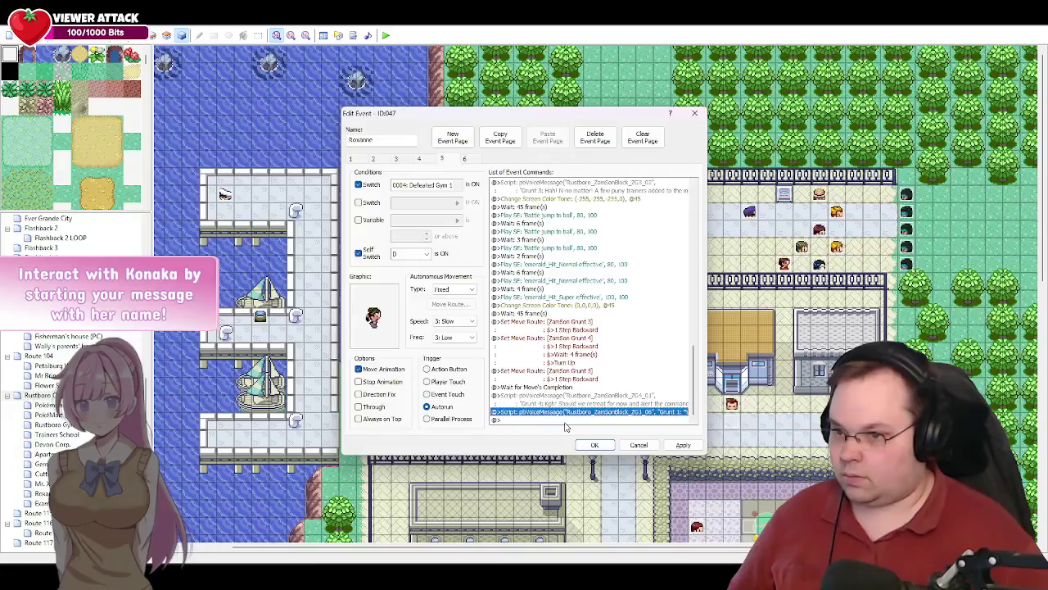
- Paste two voice-message copies and make the first ZG1_07 with the 'You may have won this round' line
click(561, 420)
key(ctrl+v)
key(ctrl+v)
click(630, 402)
double_click(630, 402)
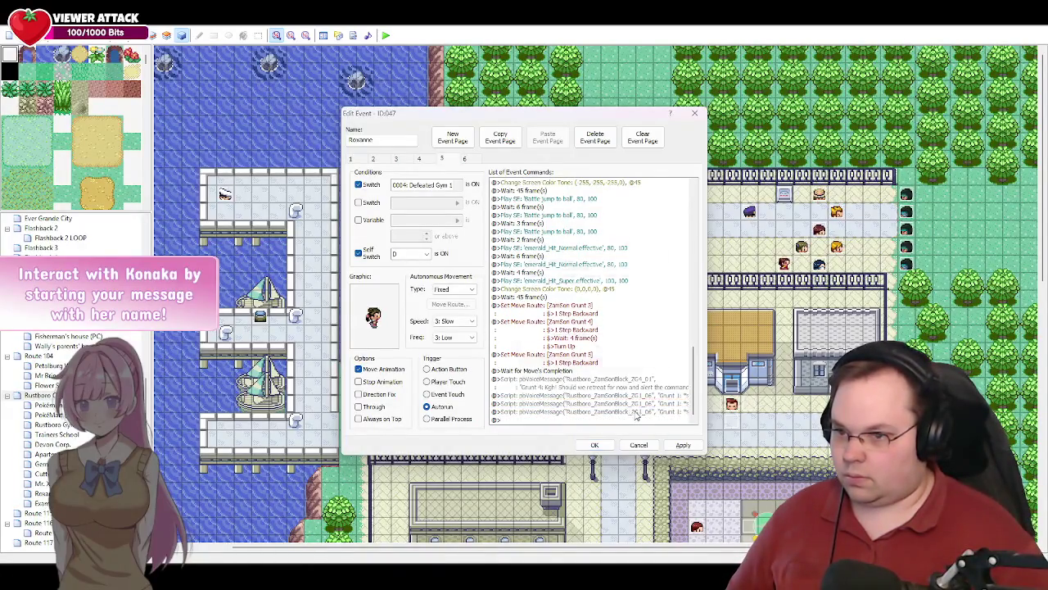
click(684, 258)
key(BackSpace)
text(7)
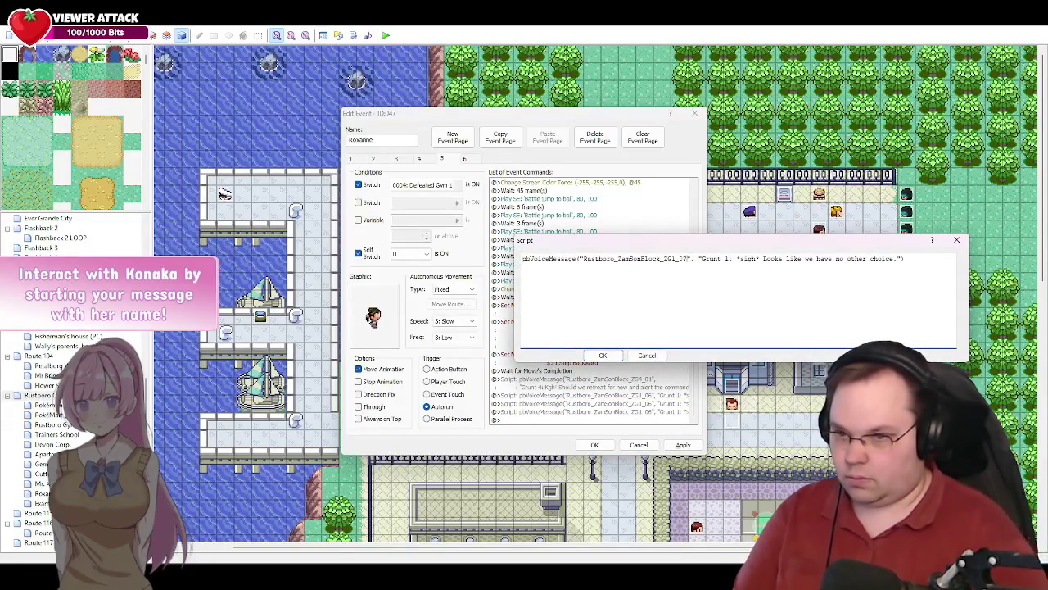
drag(898, 259, 705, 268)
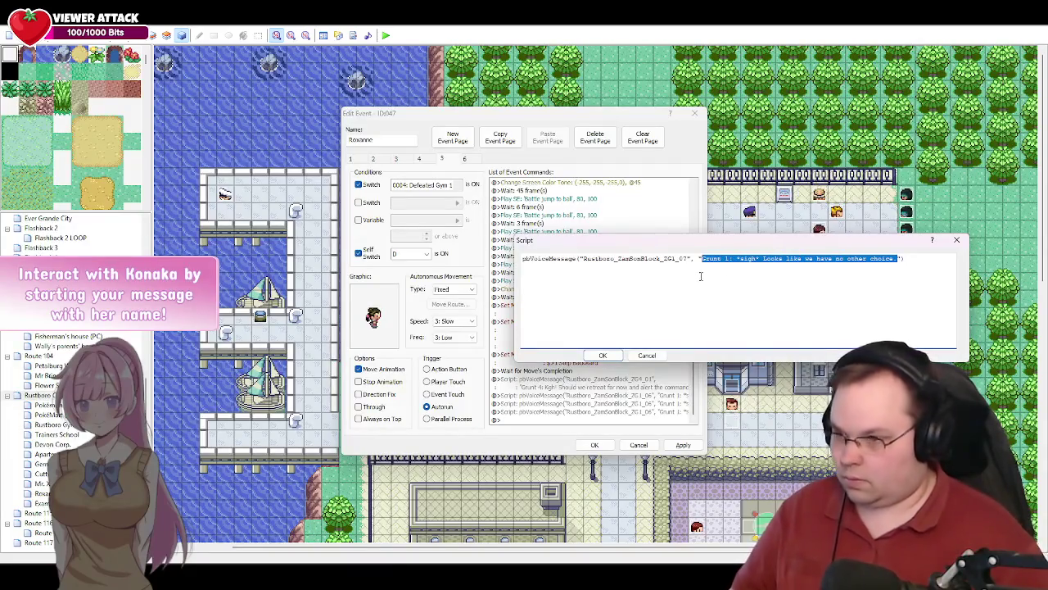
key(alt+Tab)
key(alt+Tab)
key(ctrl+v)
click(700, 259)
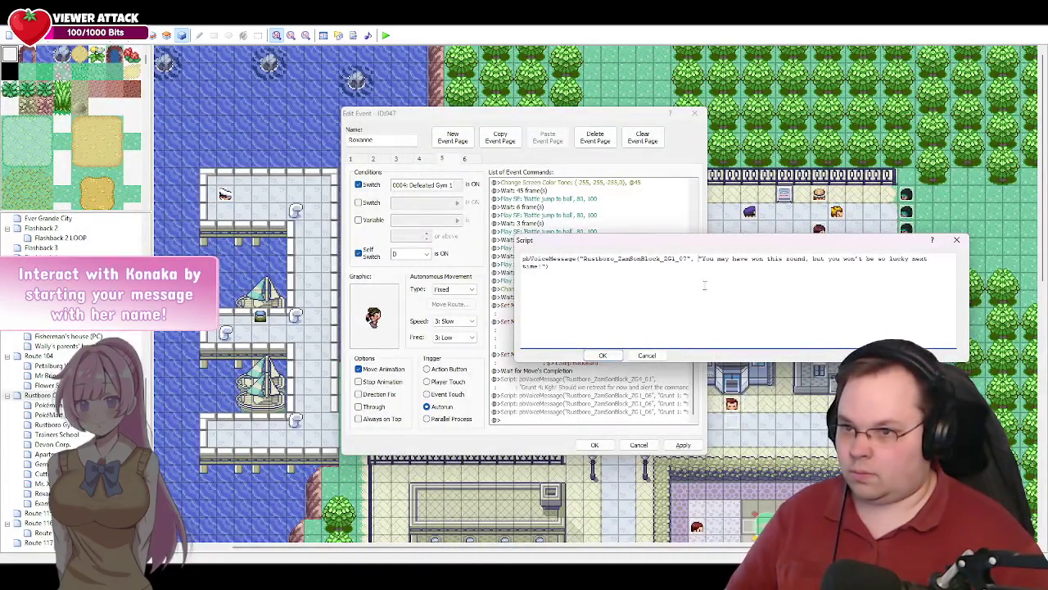
key(Return)
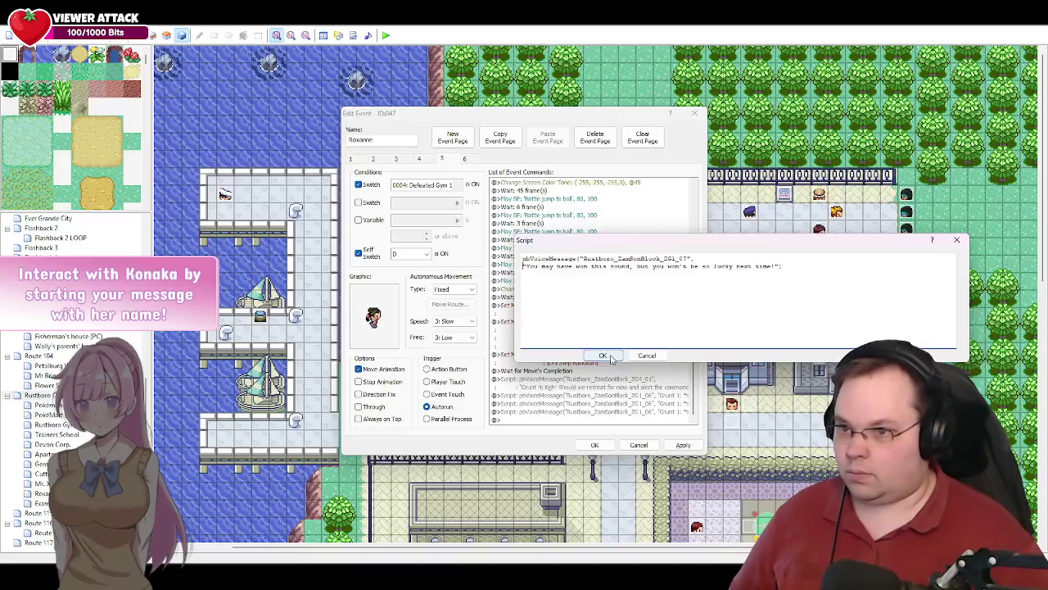
click(604, 355)
- Turn the second copy into ZG1_08 saying 'Team! Point B, let's move!'
double_click(628, 421)
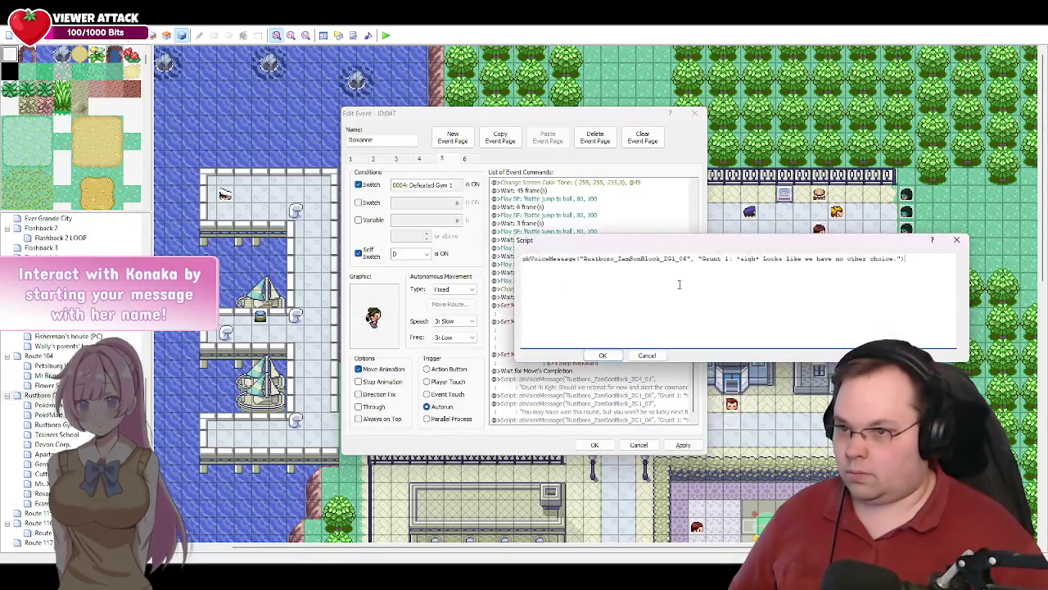
key(BackSpace)
text(8)
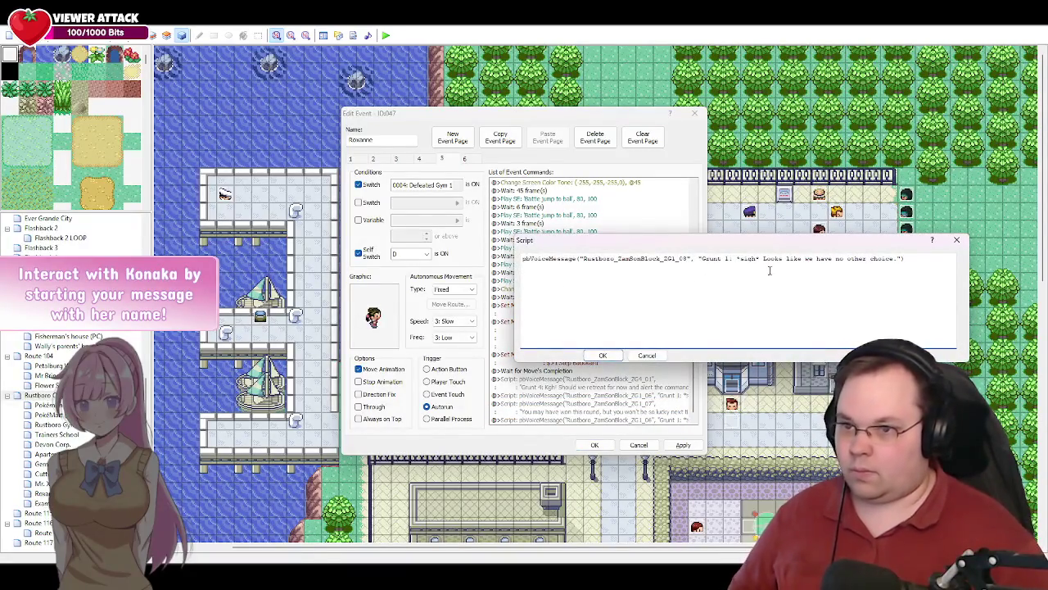
drag(901, 259, 703, 258)
key(alt+Tab)
drag(438, 293, 334, 293)
key(alt+Tab)
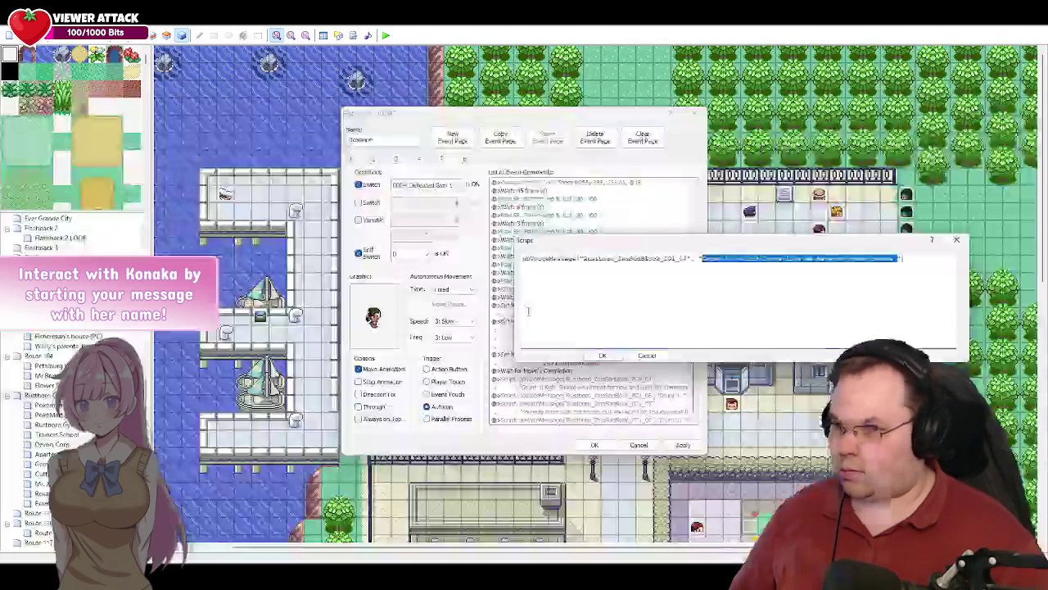
key(ctrl+v)
click(603, 356)
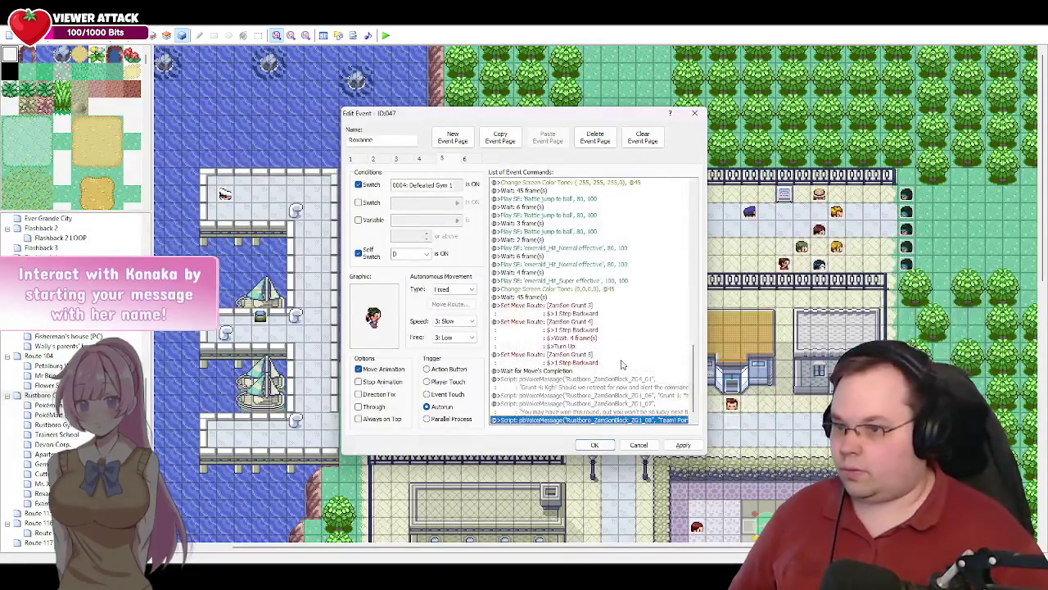
click(683, 445)
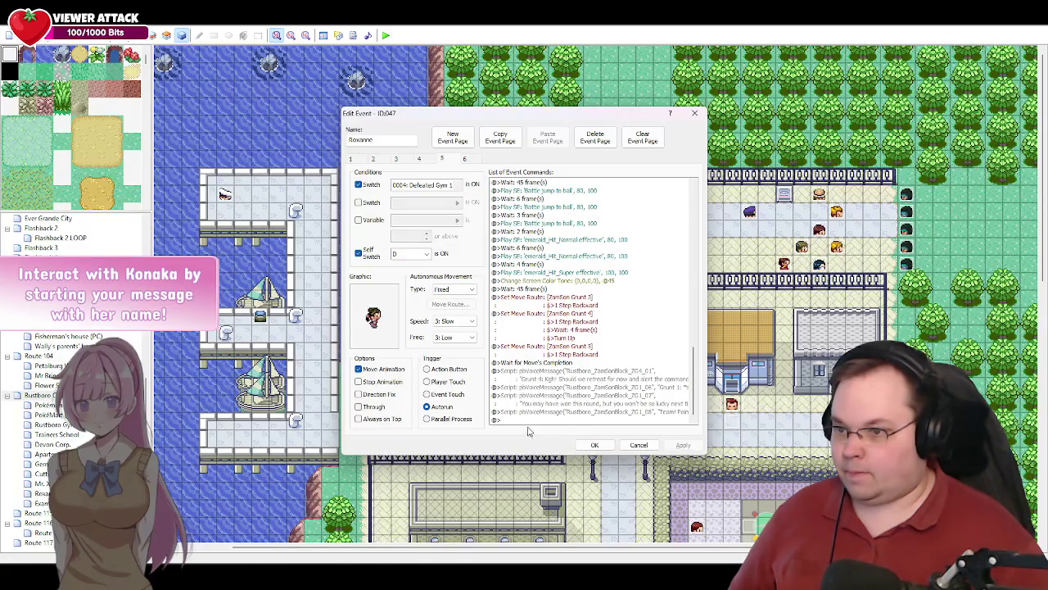
key(alt+Tab)
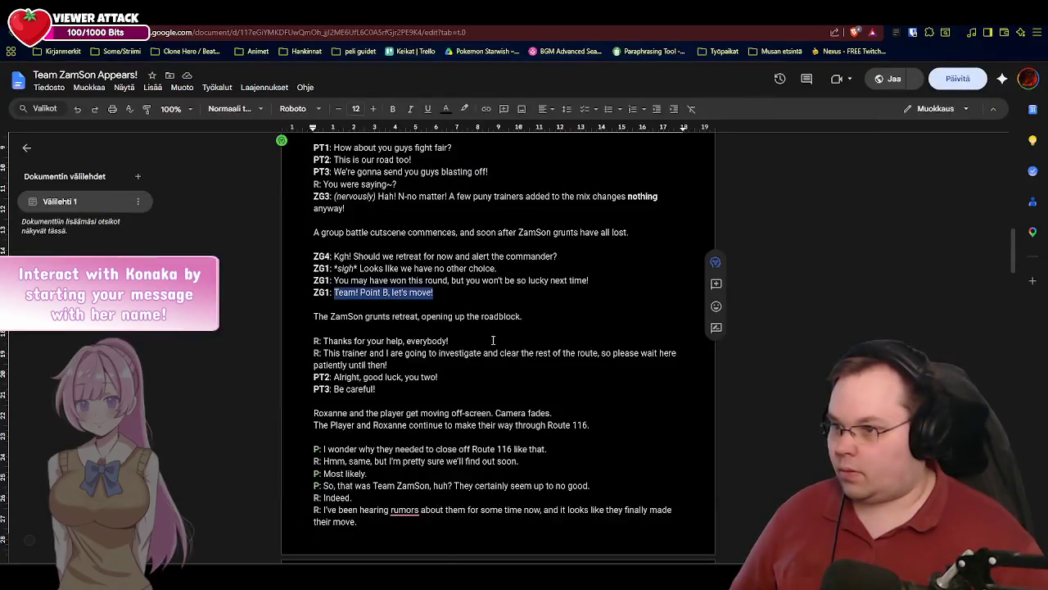
click(466, 298)
scroll(434, 282, down, 1)
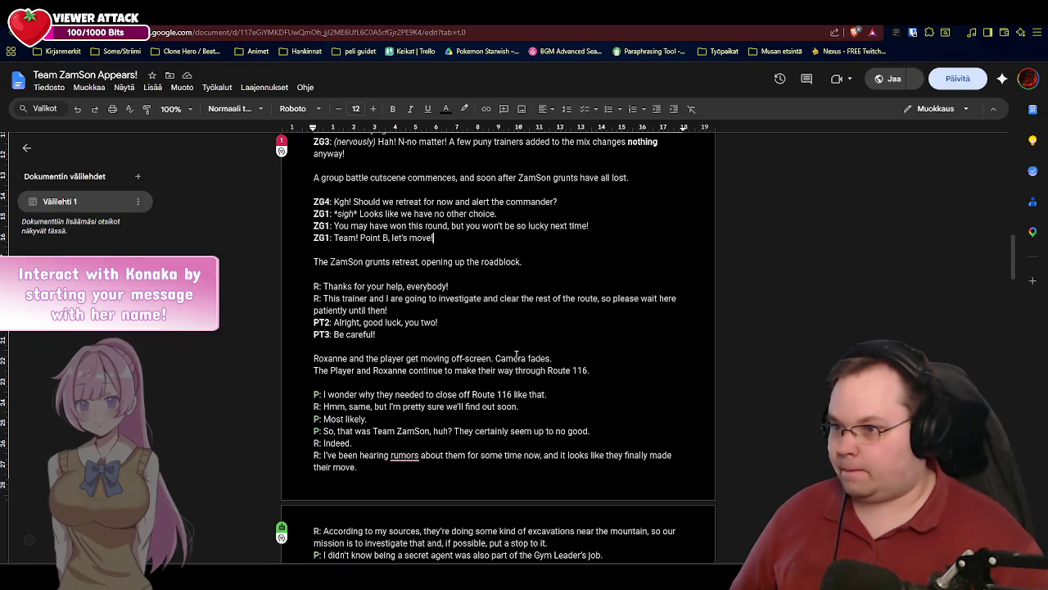
key(alt+Tab)
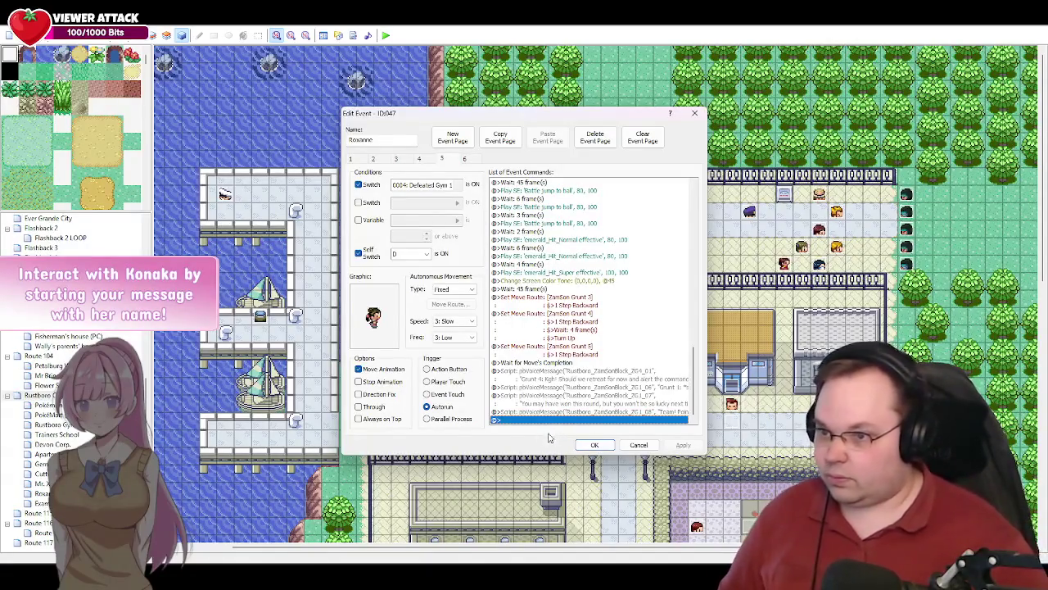
- Add a move route that turns 024: ZamSon Grunt 1 up
double_click(529, 420)
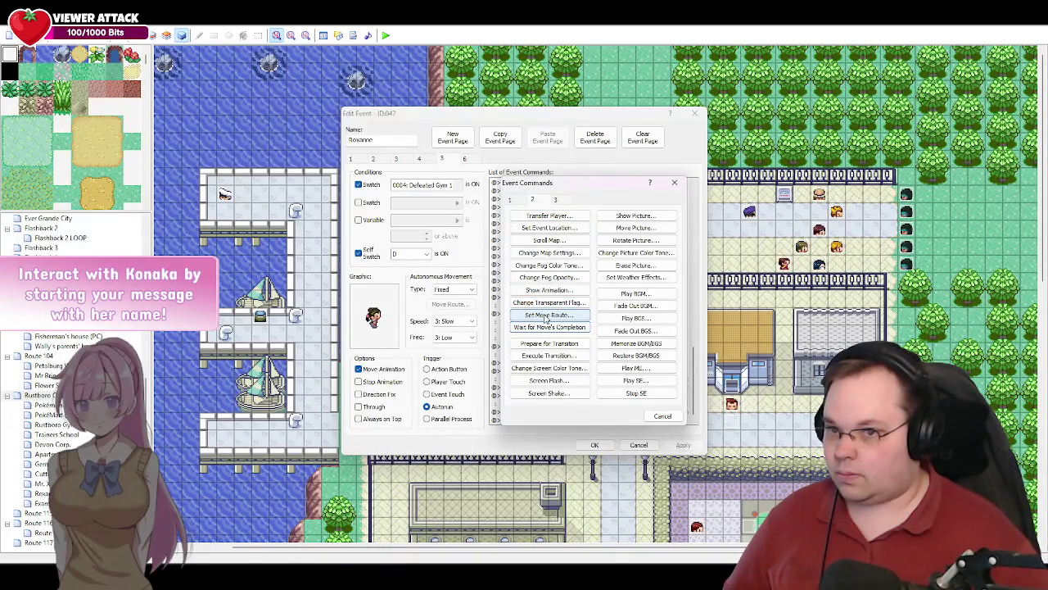
click(662, 416)
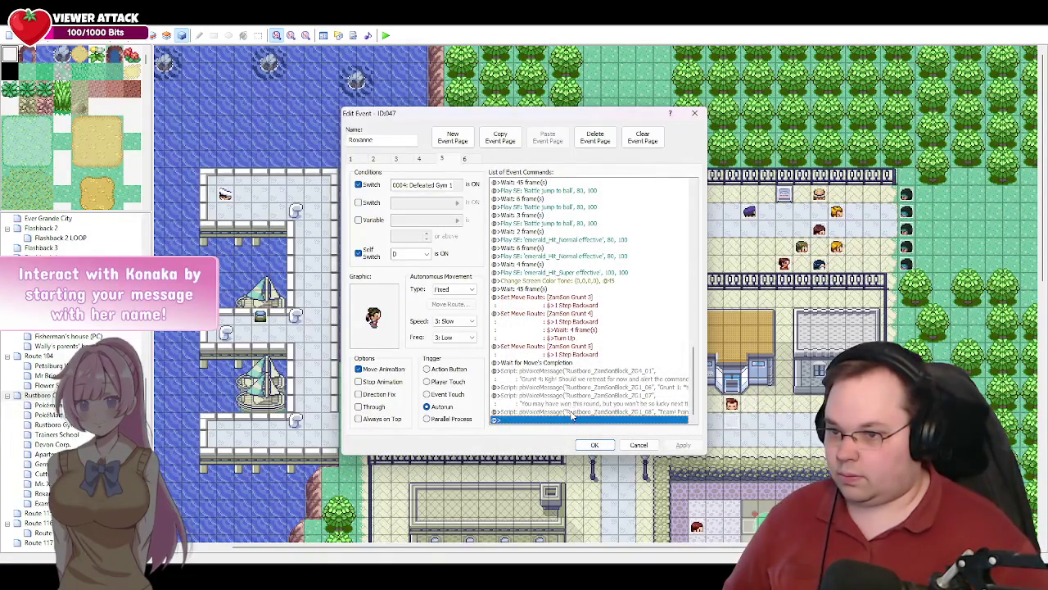
double_click(572, 418)
click(554, 316)
click(484, 212)
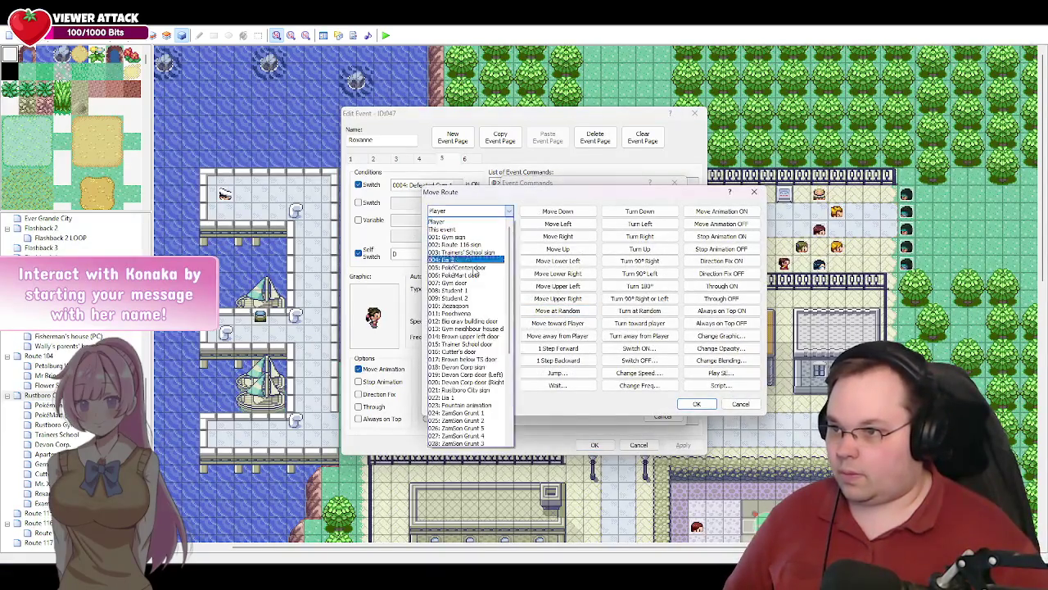
click(463, 413)
click(639, 249)
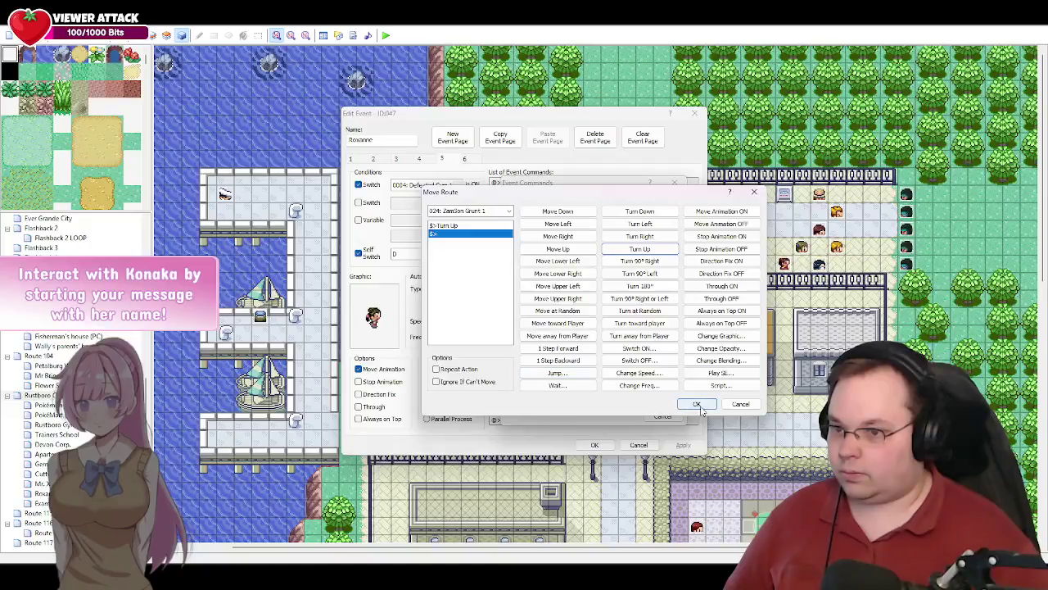
click(697, 404)
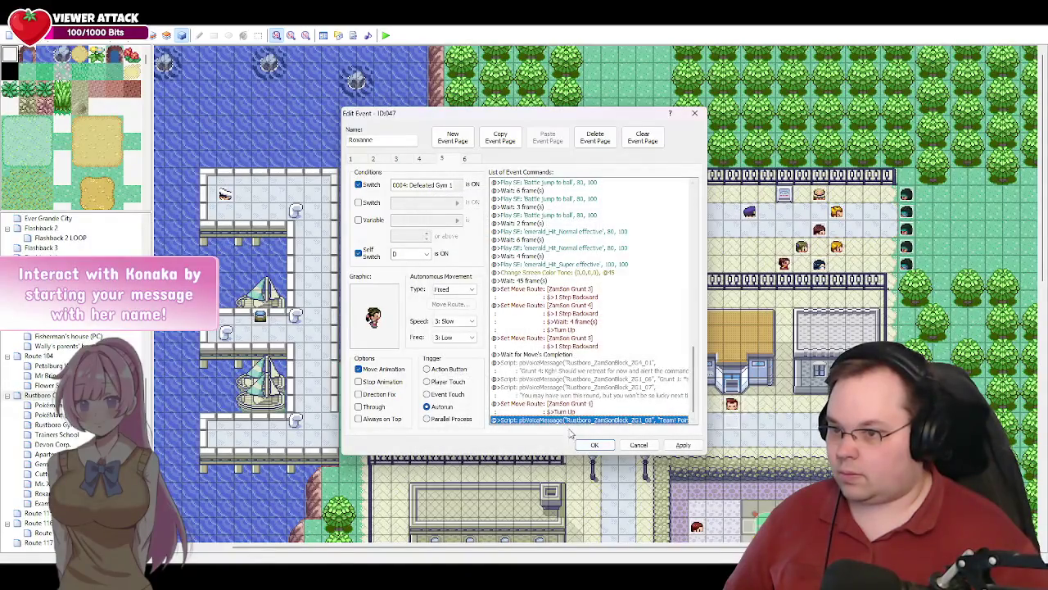
- Insert Wait for Move's Completion after the grunt's route
scroll(582, 409, down, 1)
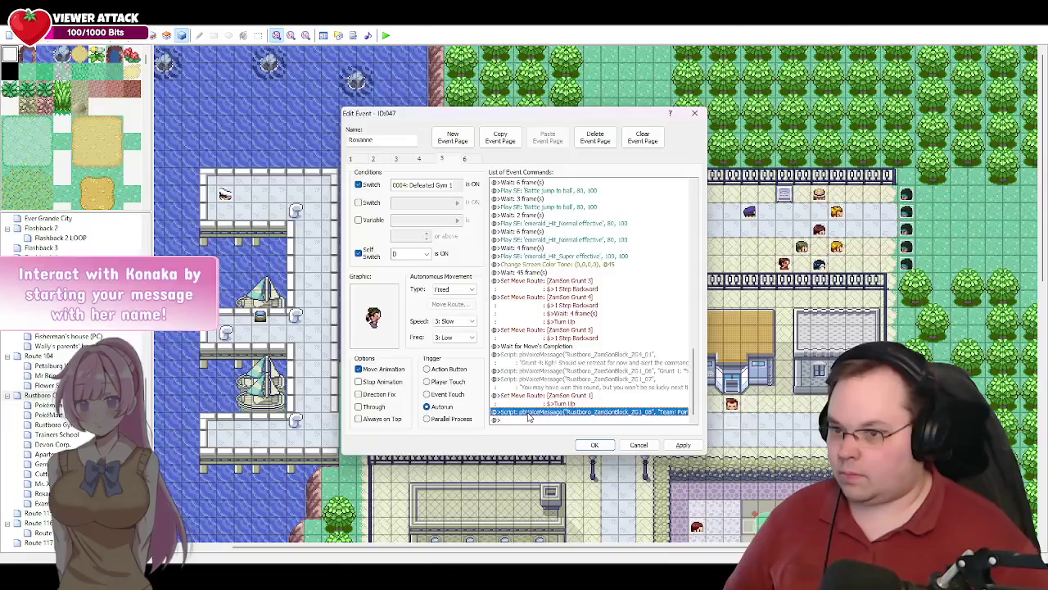
double_click(529, 419)
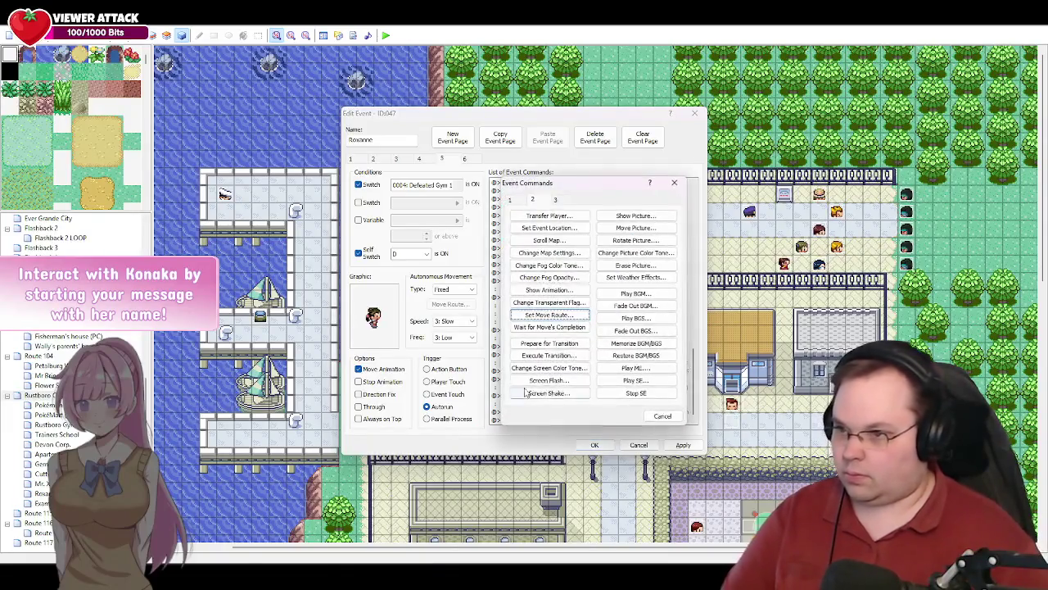
click(559, 330)
scroll(590, 393, down, 1)
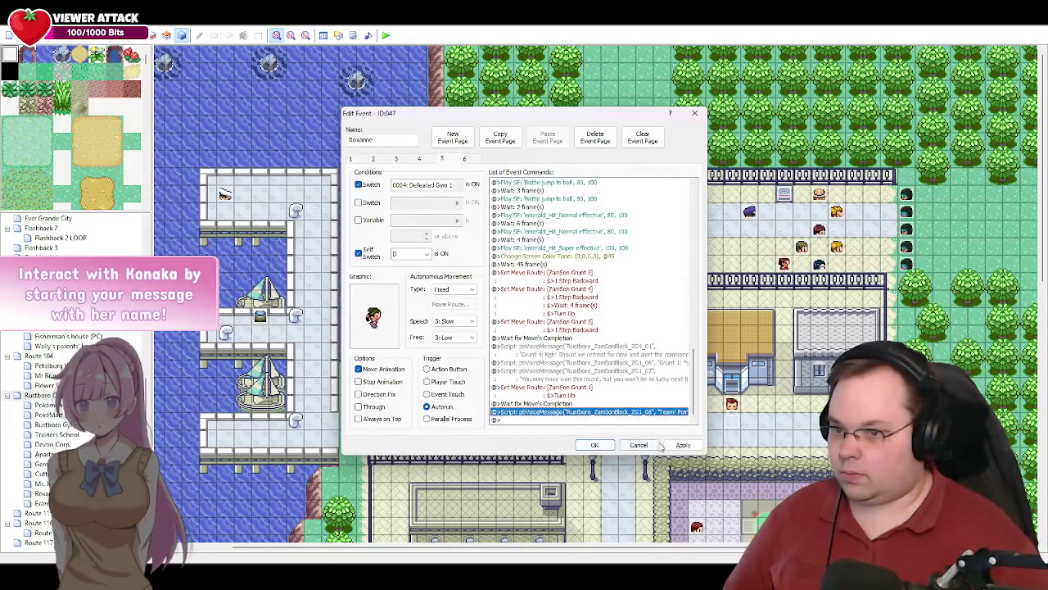
click(537, 420)
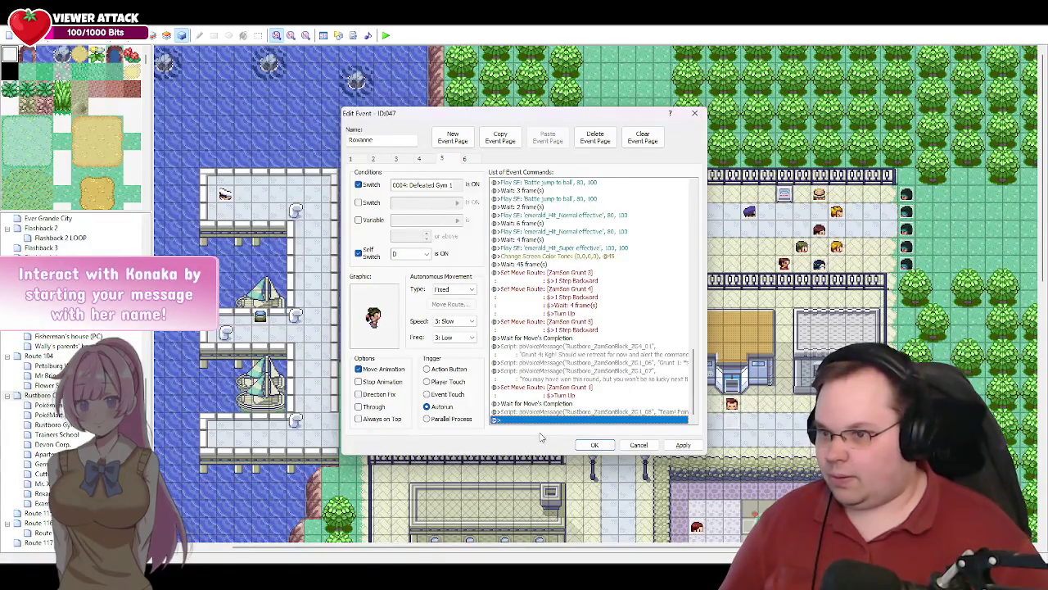
- Start a move route for 024: ZamSon Grunt 1 that changes its speed to 4
double_click(546, 419)
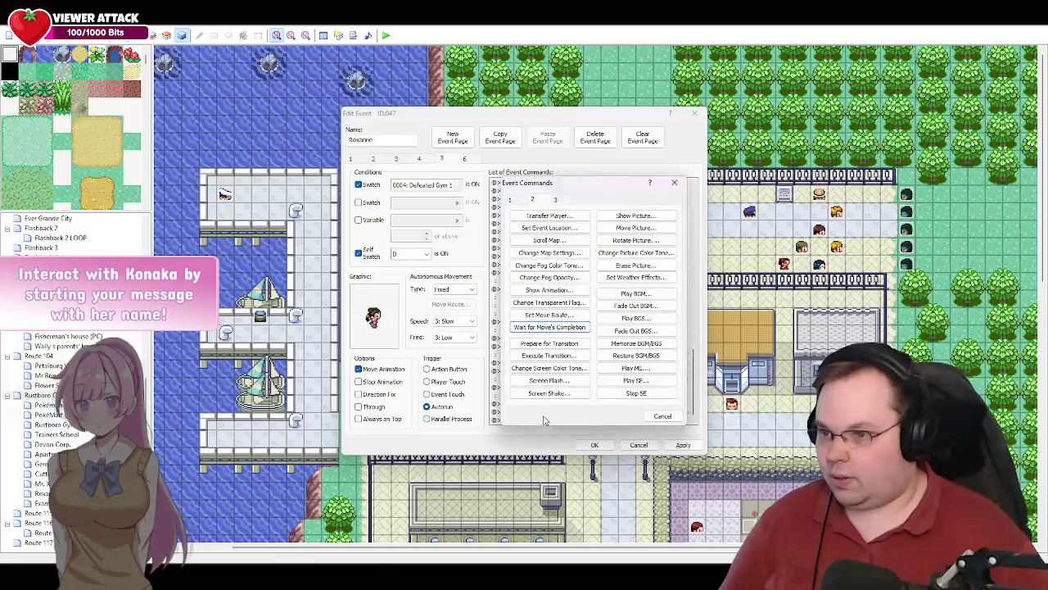
click(549, 314)
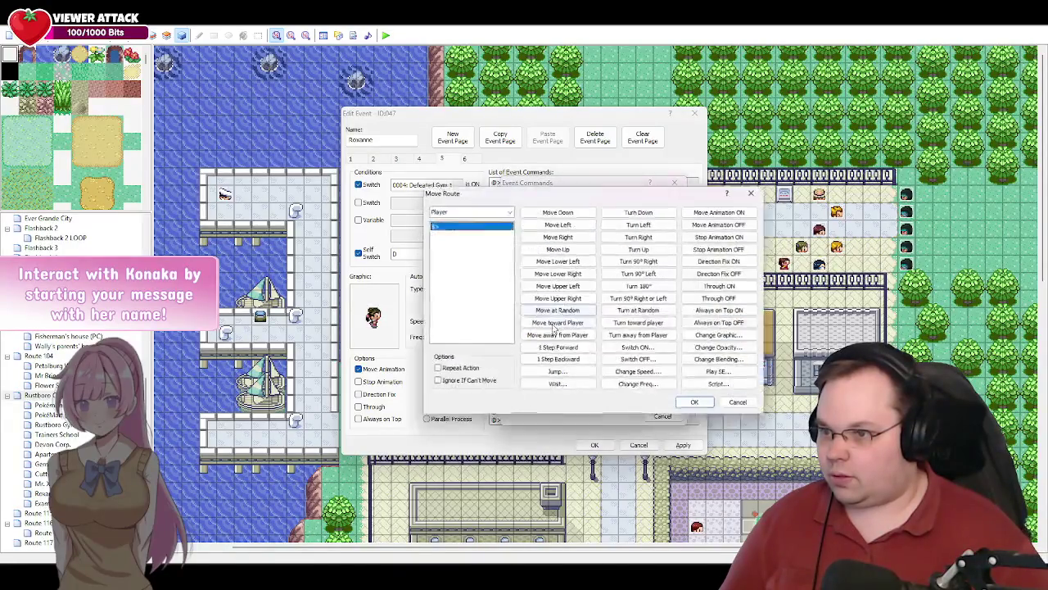
click(499, 212)
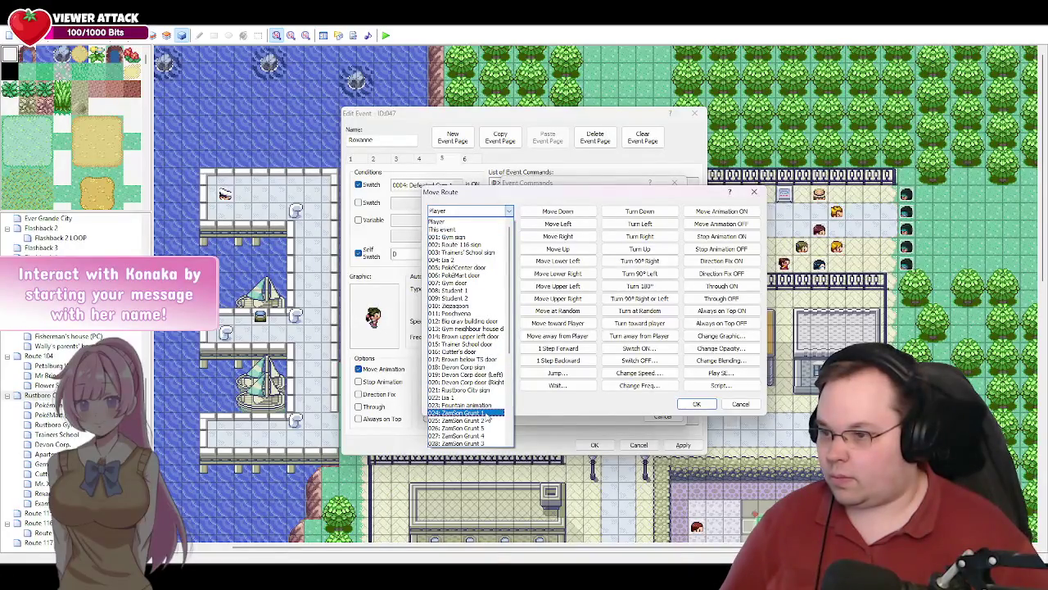
click(483, 413)
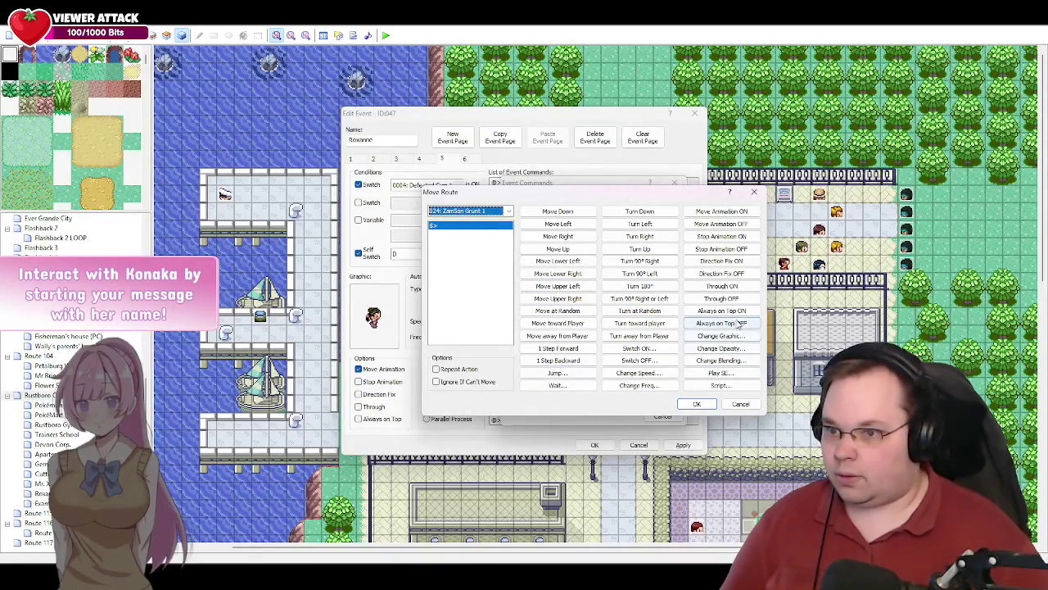
click(637, 374)
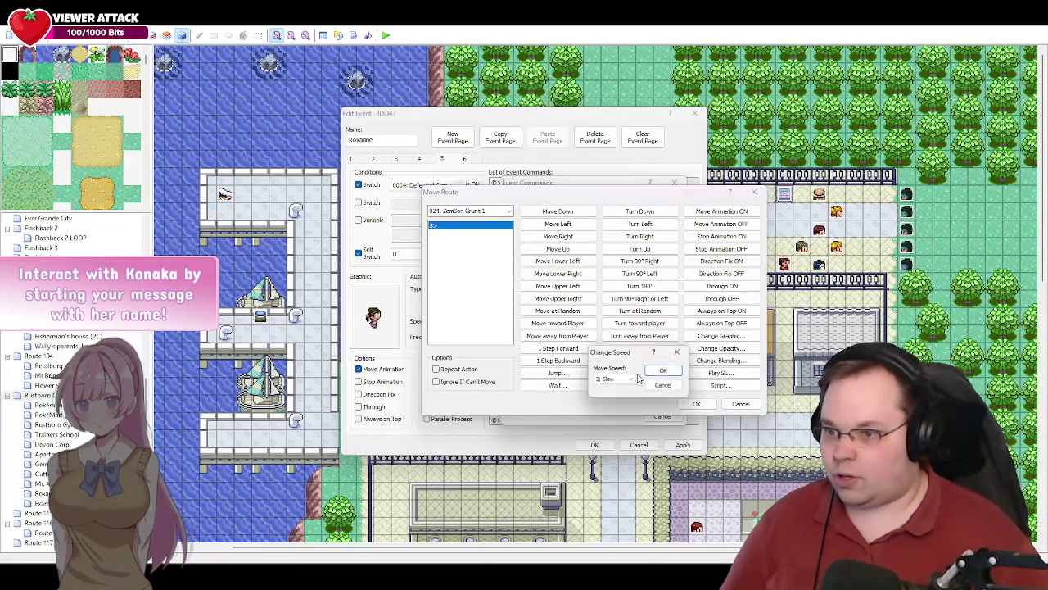
click(631, 382)
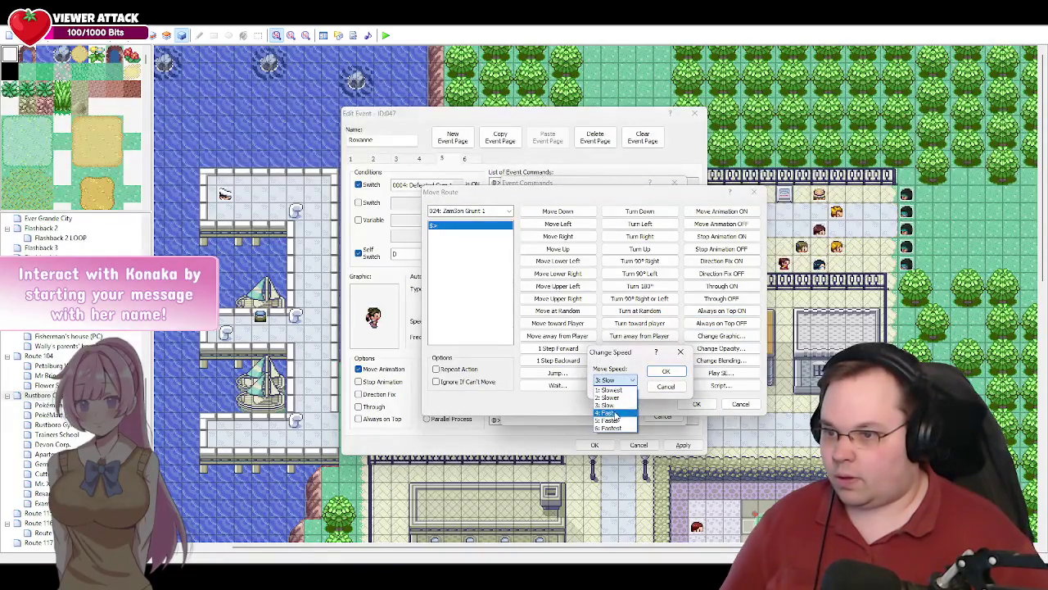
click(614, 414)
click(666, 371)
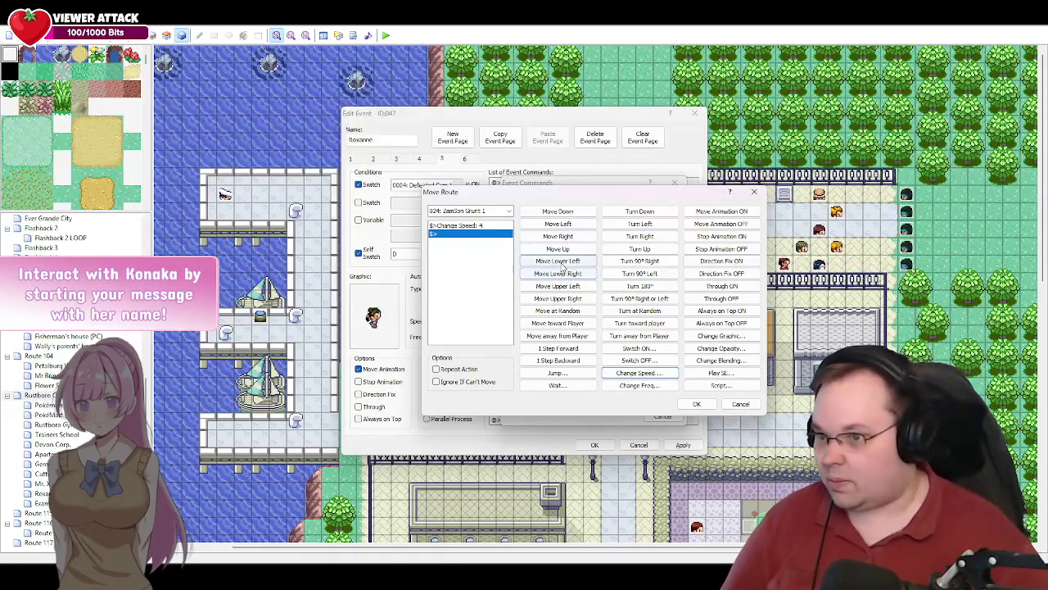
- Add seven Move Right commands to the route and confirm it
click(571, 238)
click(571, 238)
click(571, 238)
click(571, 238)
click(570, 239)
click(571, 239)
click(571, 238)
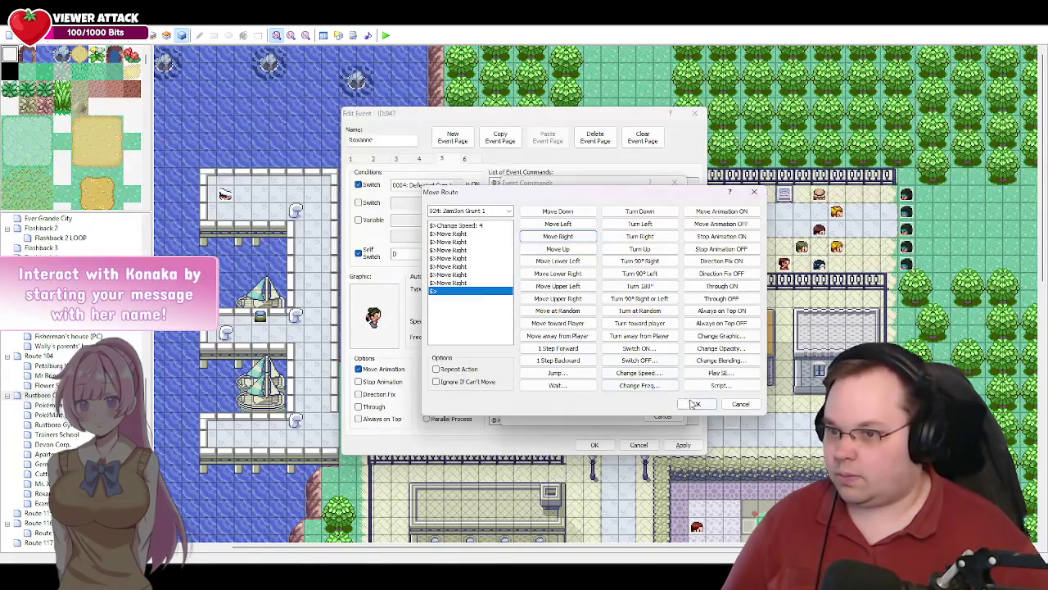
click(696, 404)
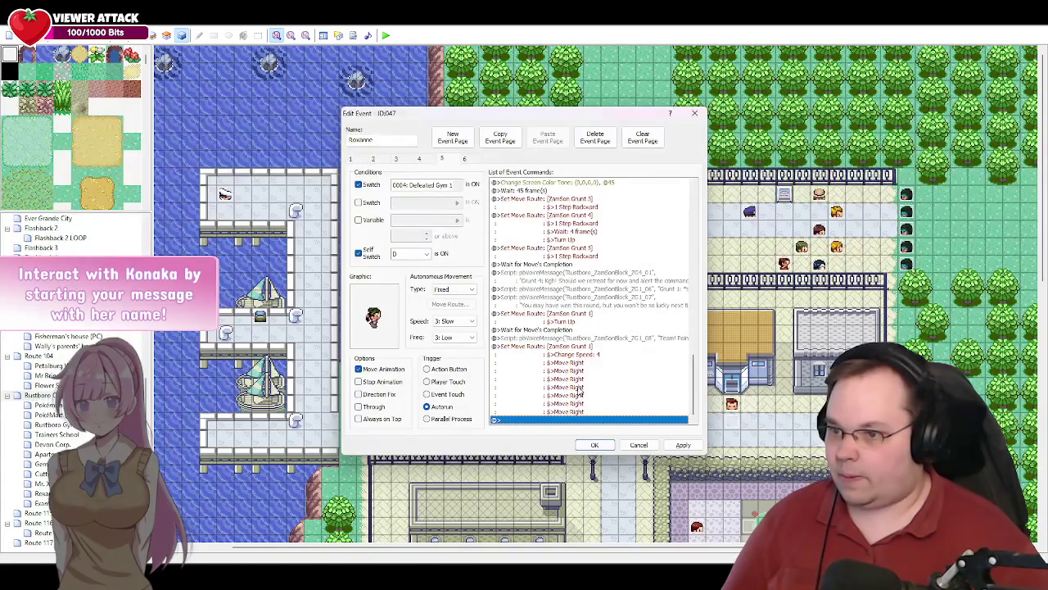
- Copy ZamSon Grunt 1's move route block and paste two copies at the list's end
double_click(519, 420)
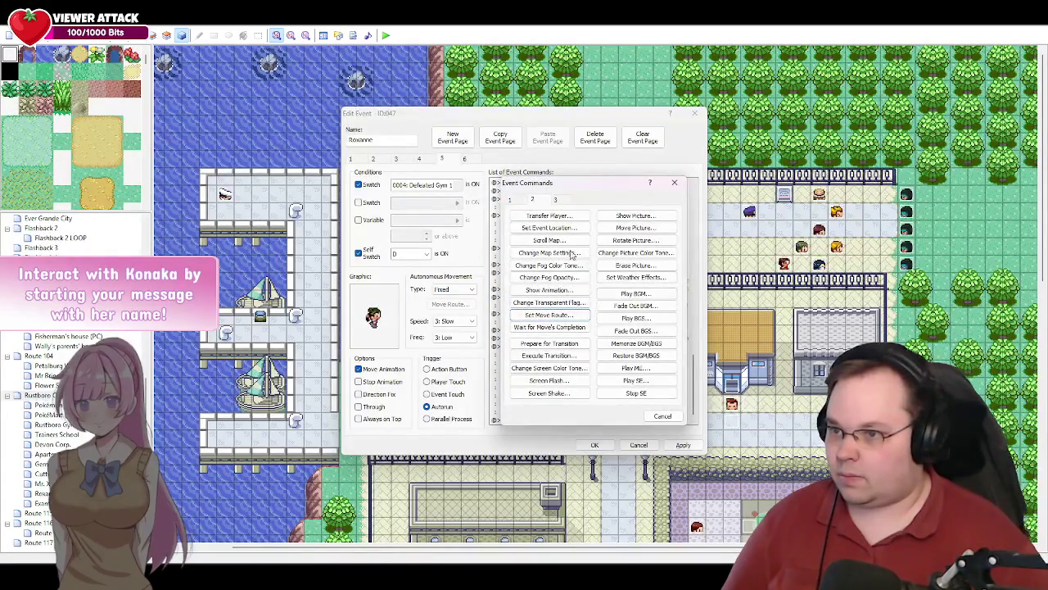
click(662, 415)
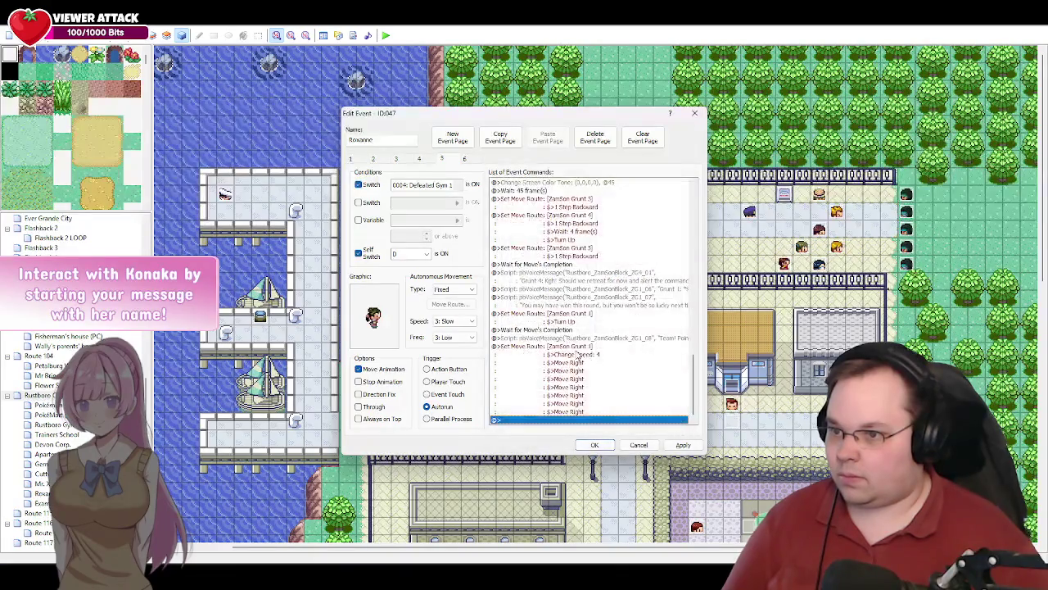
click(571, 348)
key(ctrl+c)
click(553, 417)
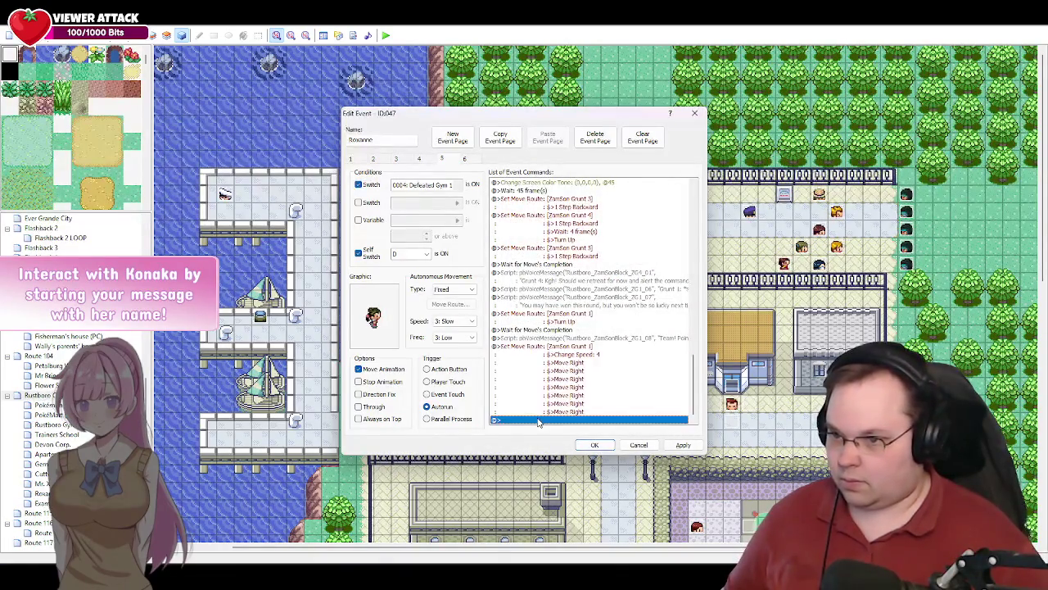
key(ctrl+v)
key(ctrl+v)
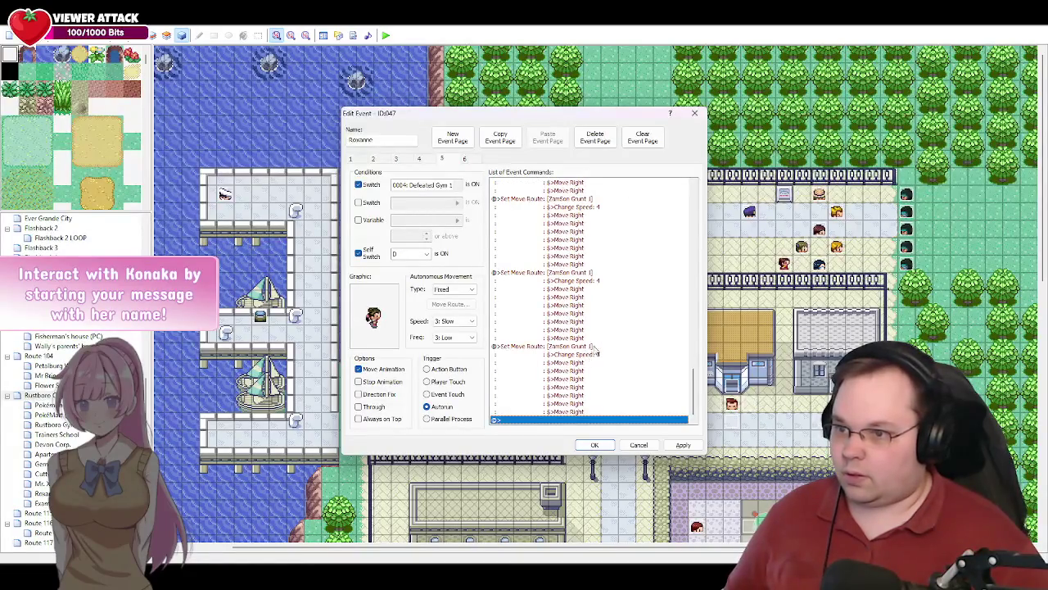
key(ctrl+v)
- Retarget the copied move routes to ZamSon Grunt 2 and ZamSon Grunt 3
scroll(606, 348, up, 2)
scroll(614, 345, up, 4)
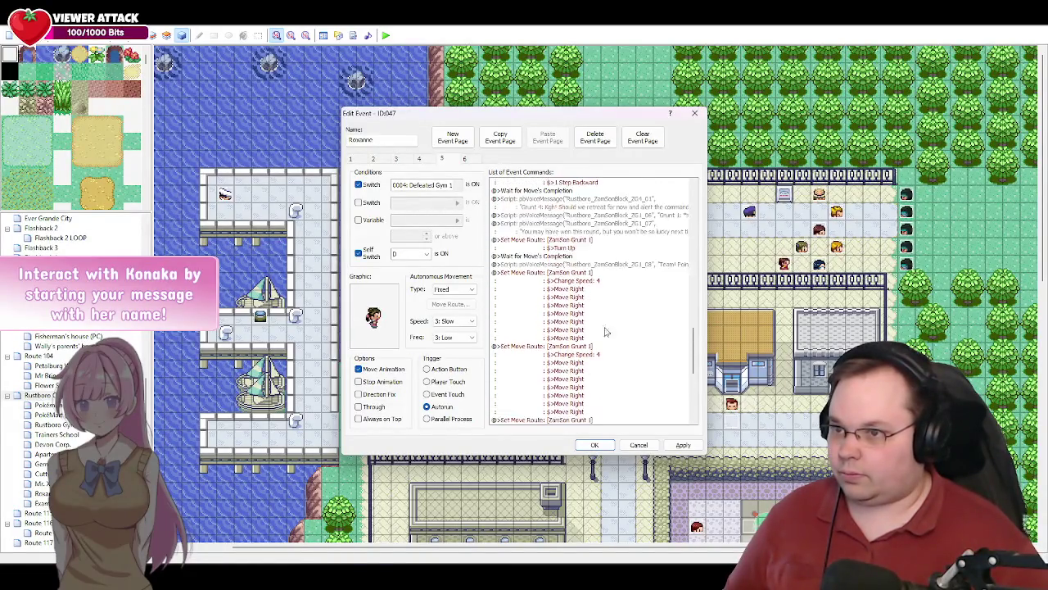
double_click(565, 359)
click(492, 211)
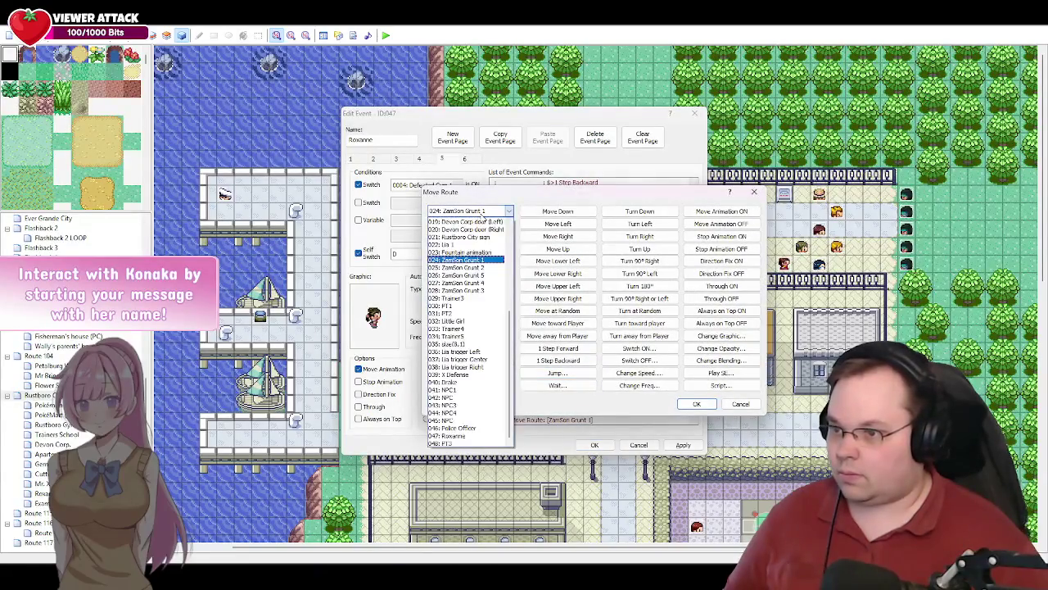
click(480, 268)
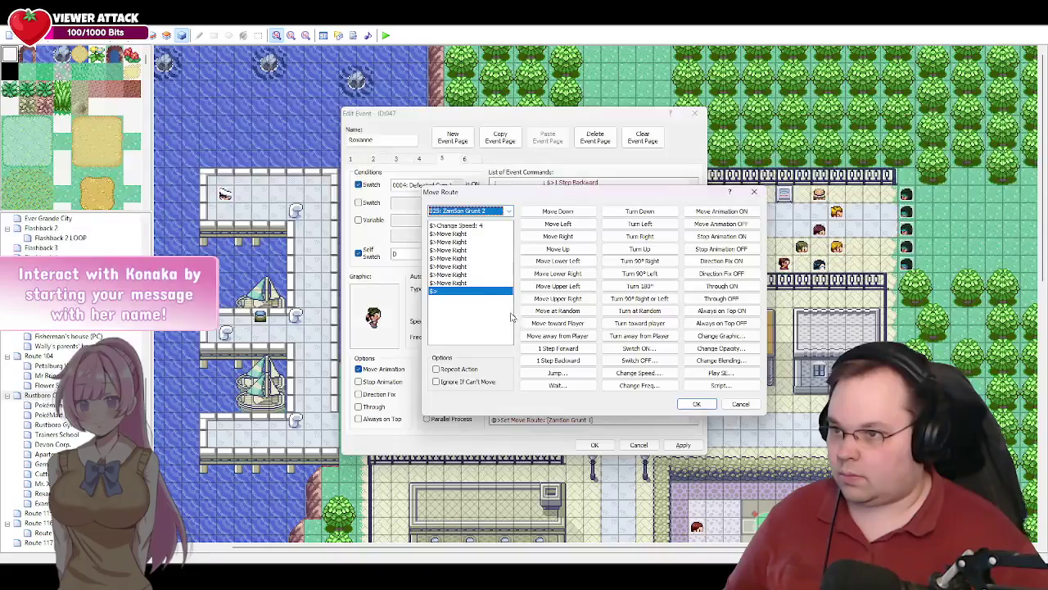
click(694, 405)
click(574, 295)
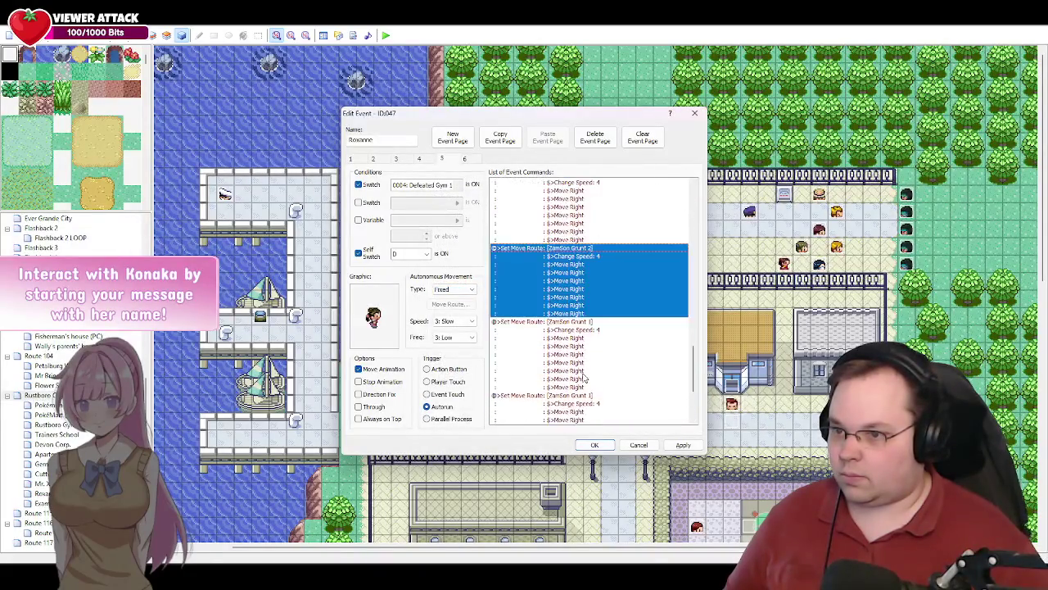
double_click(574, 328)
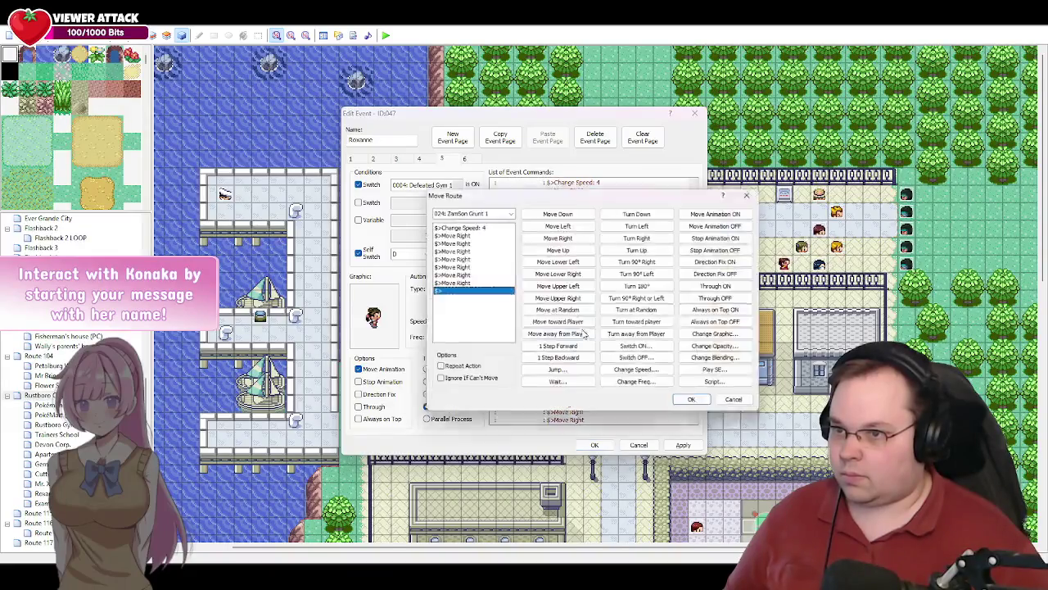
click(483, 212)
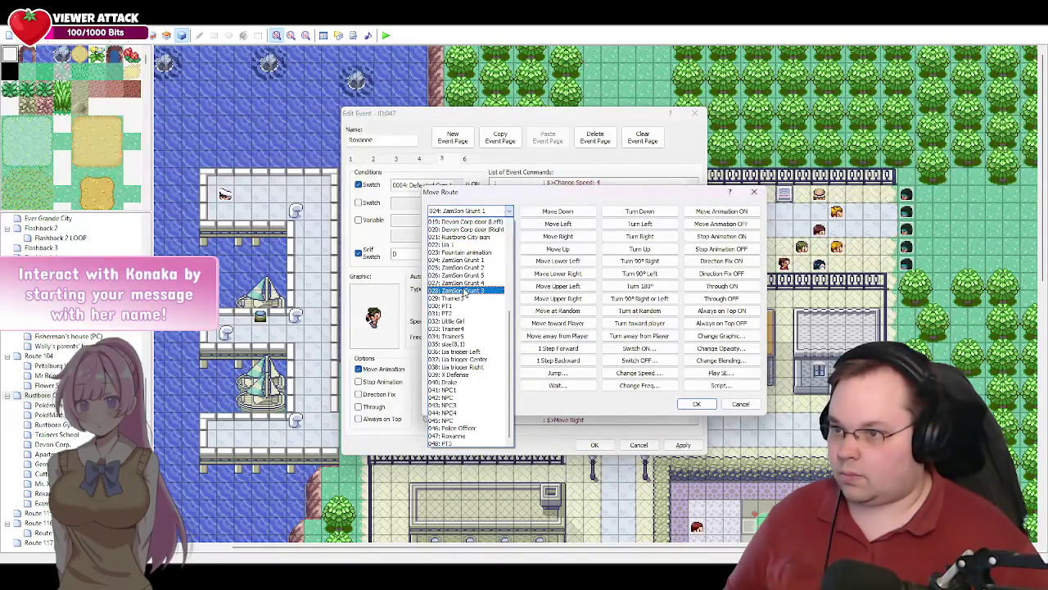
click(460, 290)
click(696, 404)
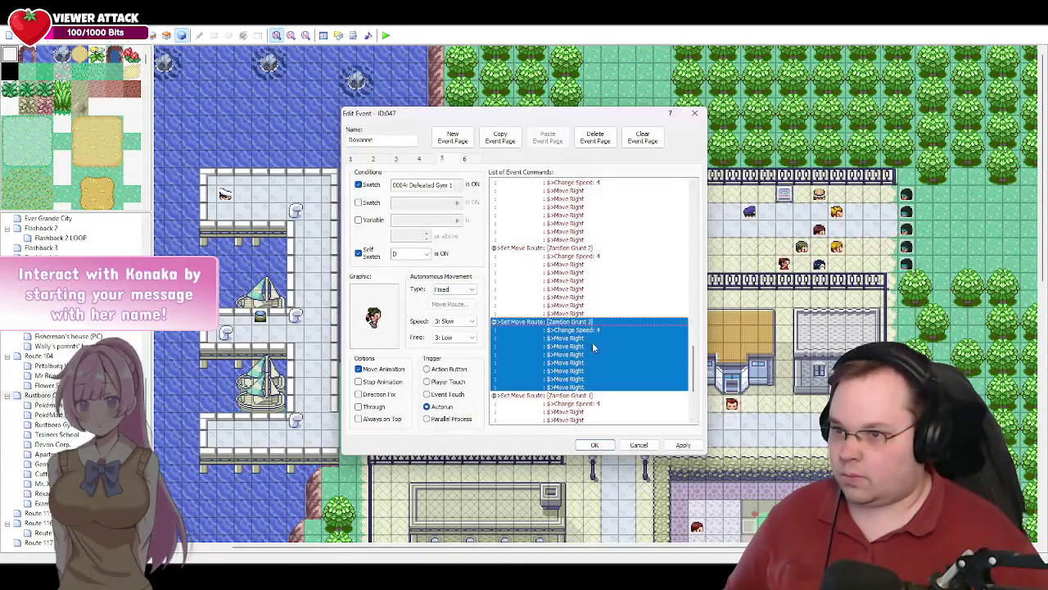
- Retarget the remaining copied routes to ZamSon Grunt 4 and ZamSon Grunt 5
scroll(573, 360, down, 5)
click(582, 276)
double_click(582, 277)
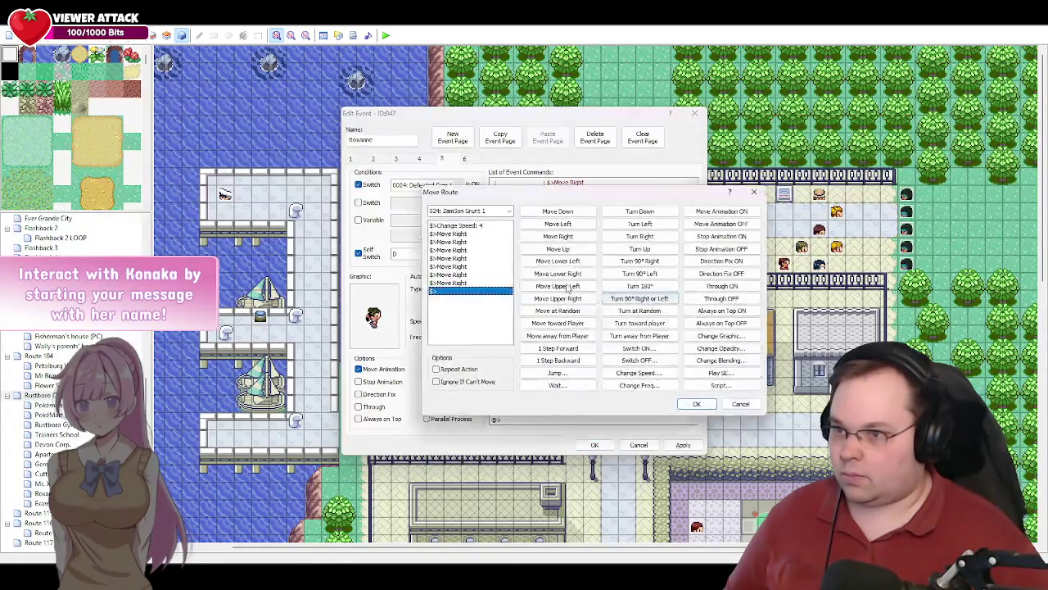
click(483, 212)
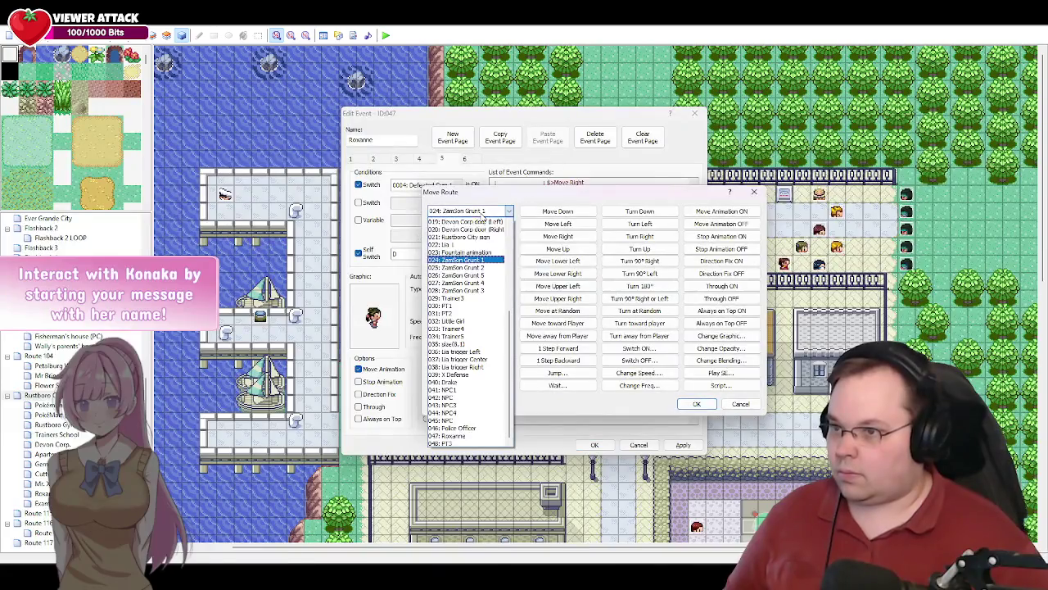
click(463, 282)
key(Return)
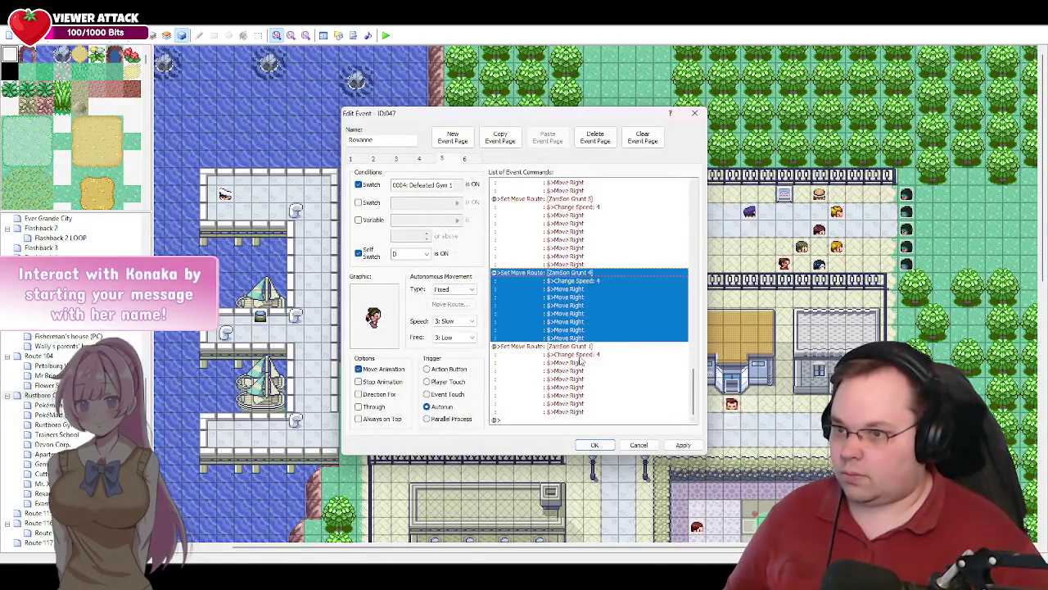
double_click(581, 359)
click(490, 213)
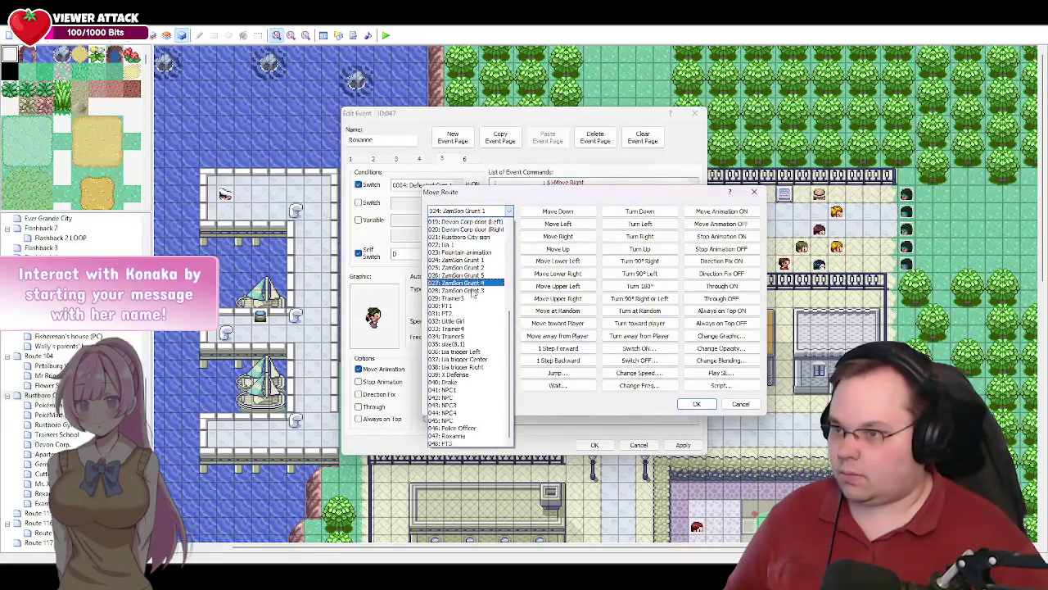
click(480, 278)
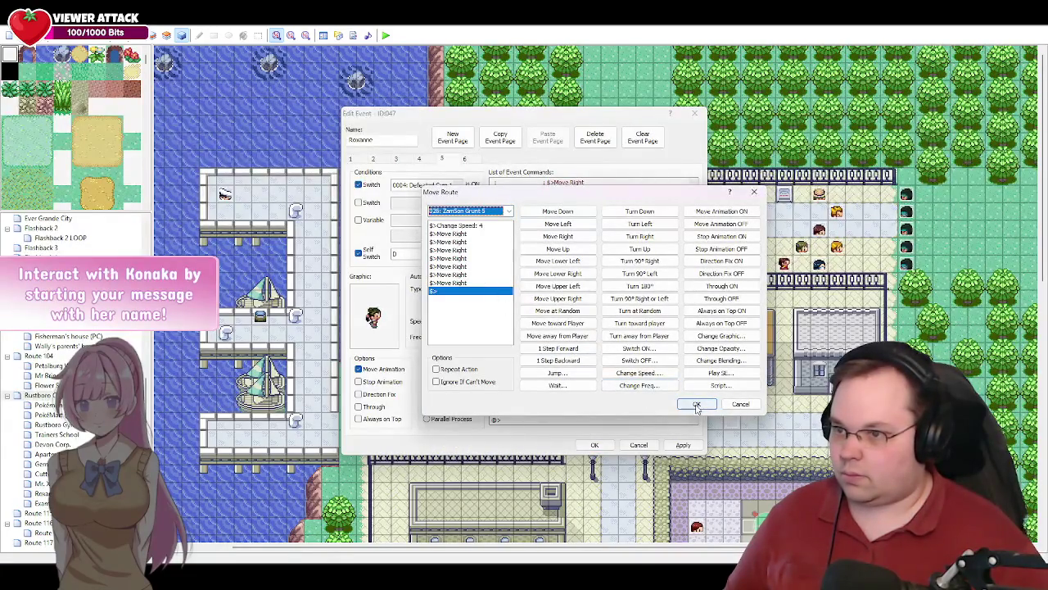
click(696, 404)
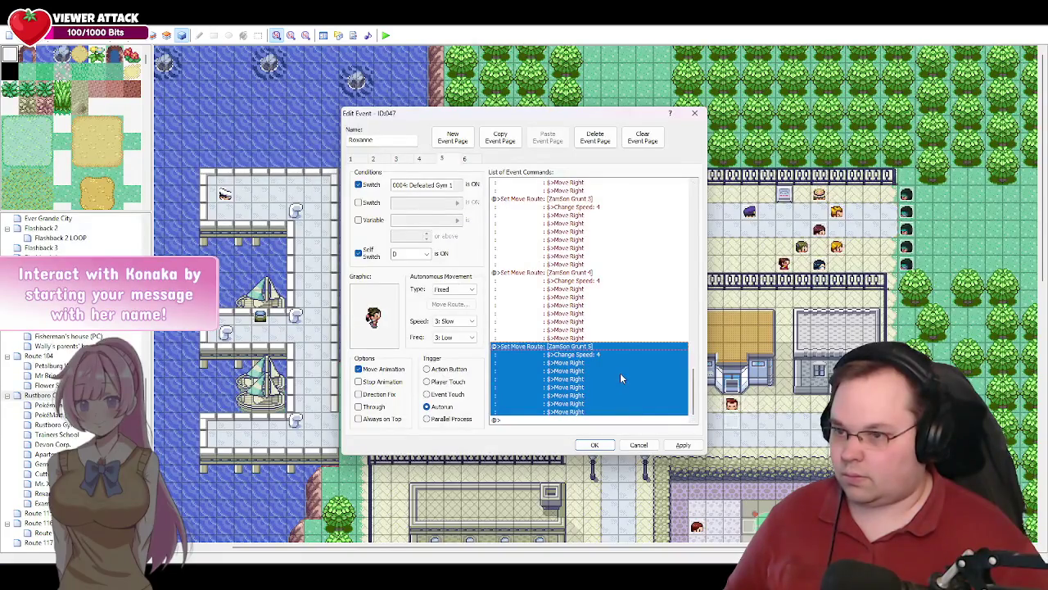
- Add Wait for Move's Completion at the end, then apply and close Roxanne's event
double_click(516, 420)
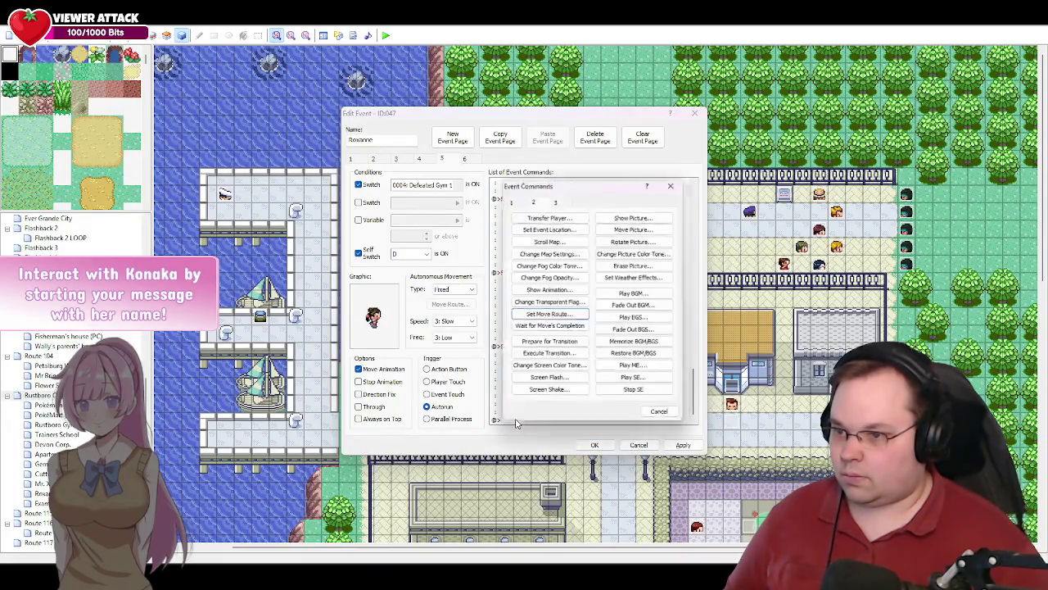
click(549, 325)
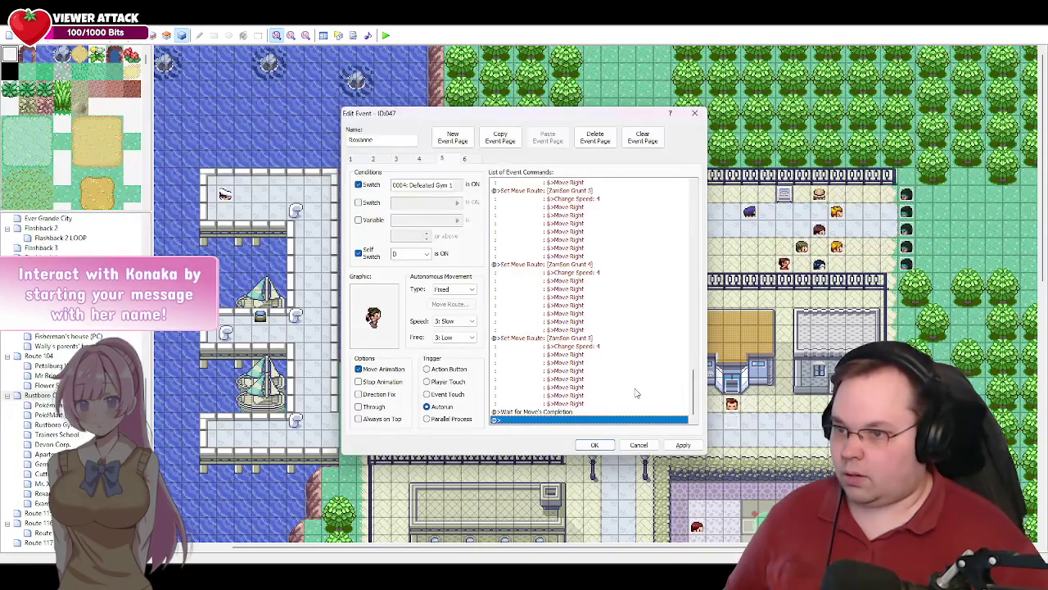
drag(691, 397, 694, 361)
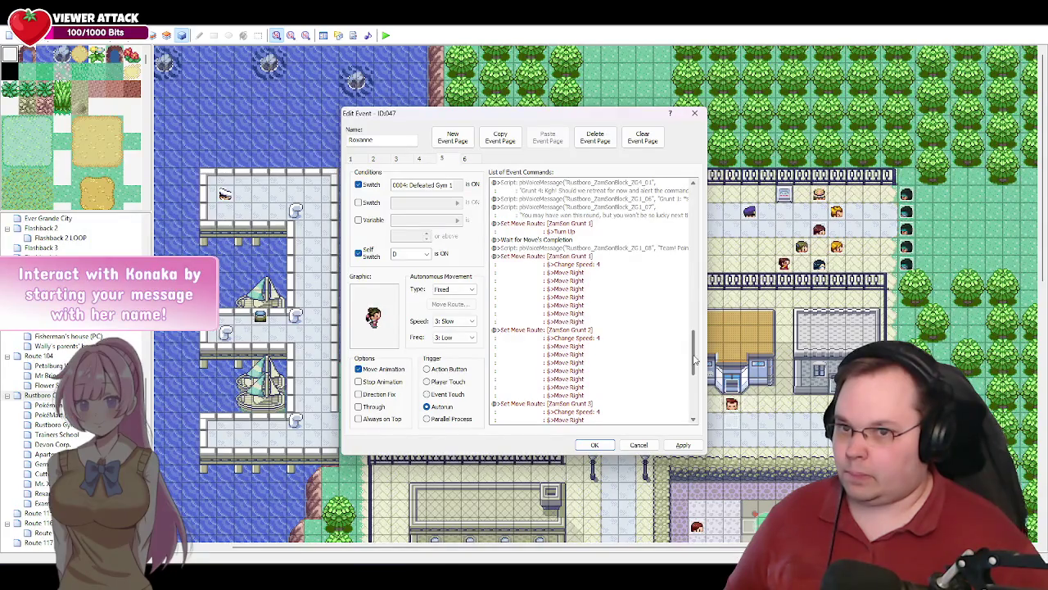
drag(694, 360, 697, 409)
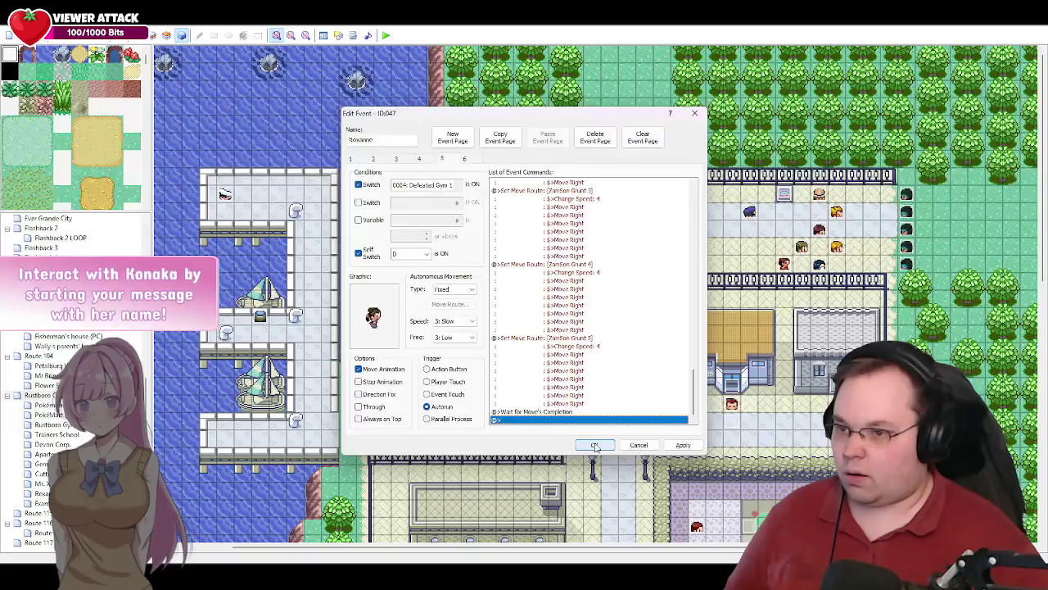
click(684, 445)
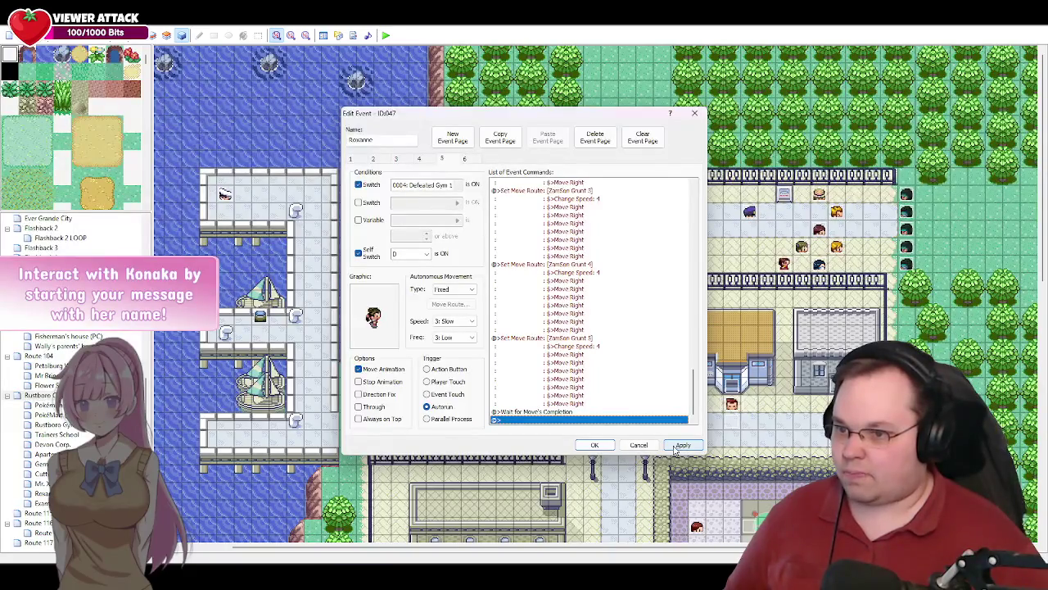
click(595, 445)
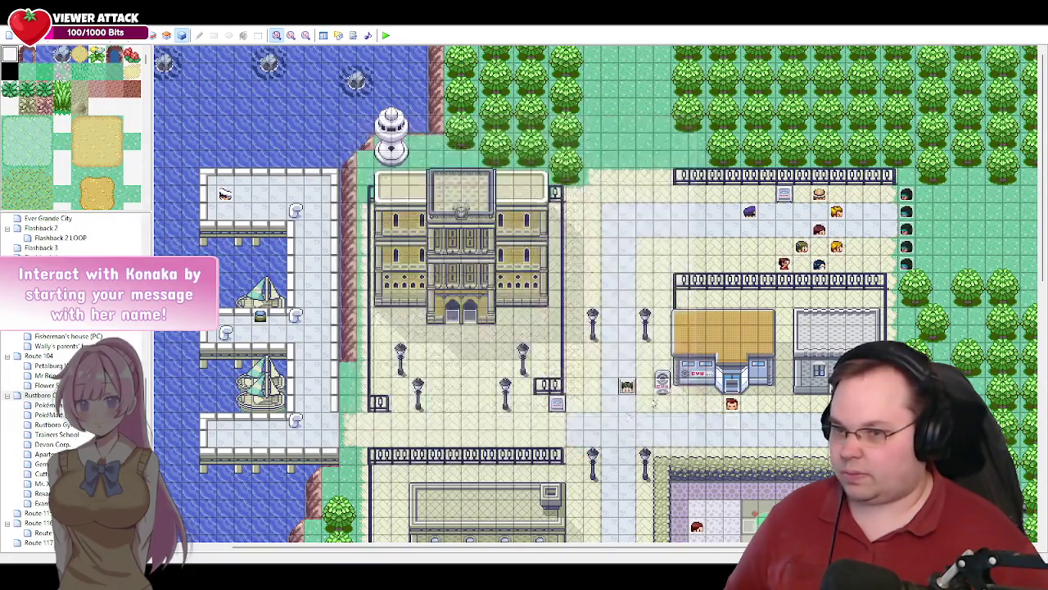
- On ZamSon Grunt 1's page 2, replace the ZamSon Appears switch condition with self switch A
double_click(907, 229)
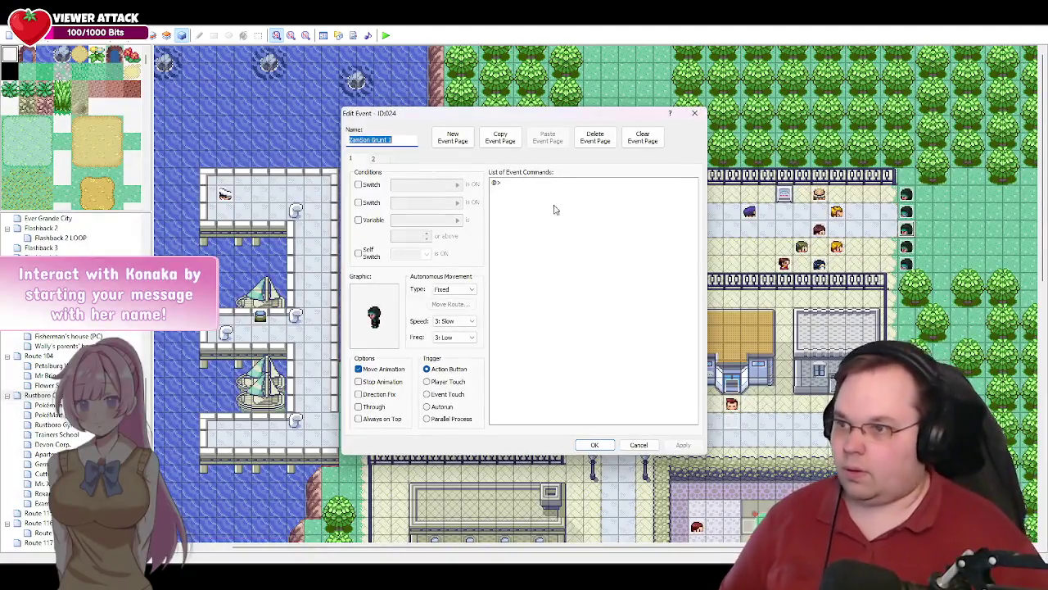
click(373, 160)
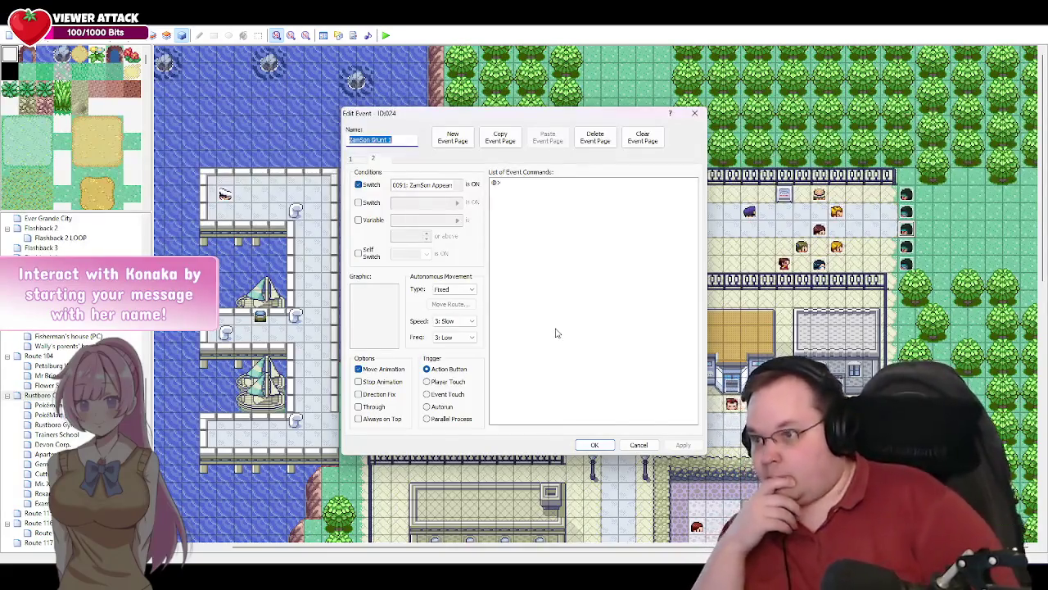
click(374, 159)
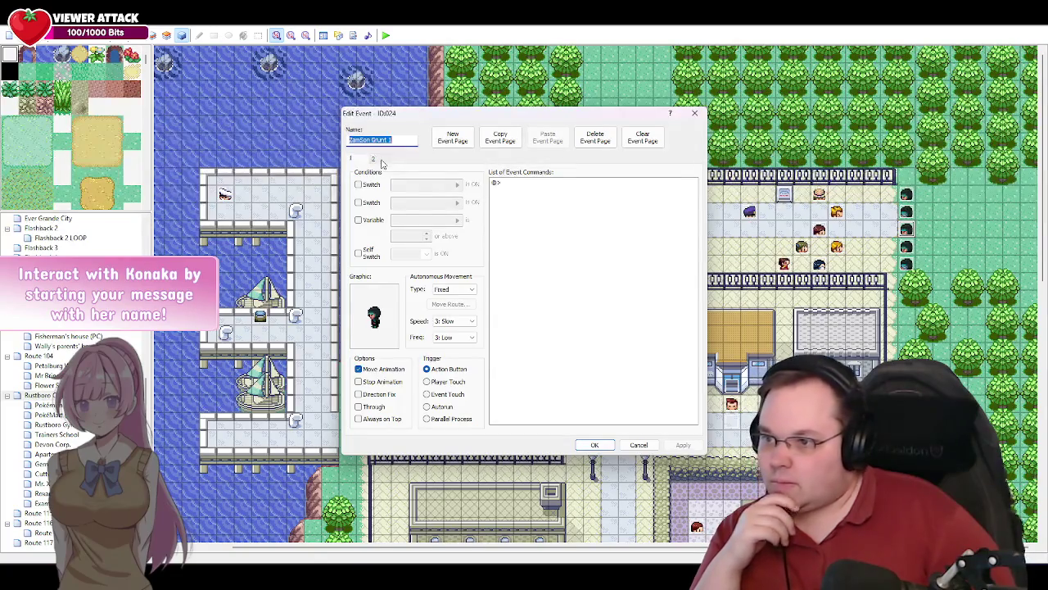
click(378, 161)
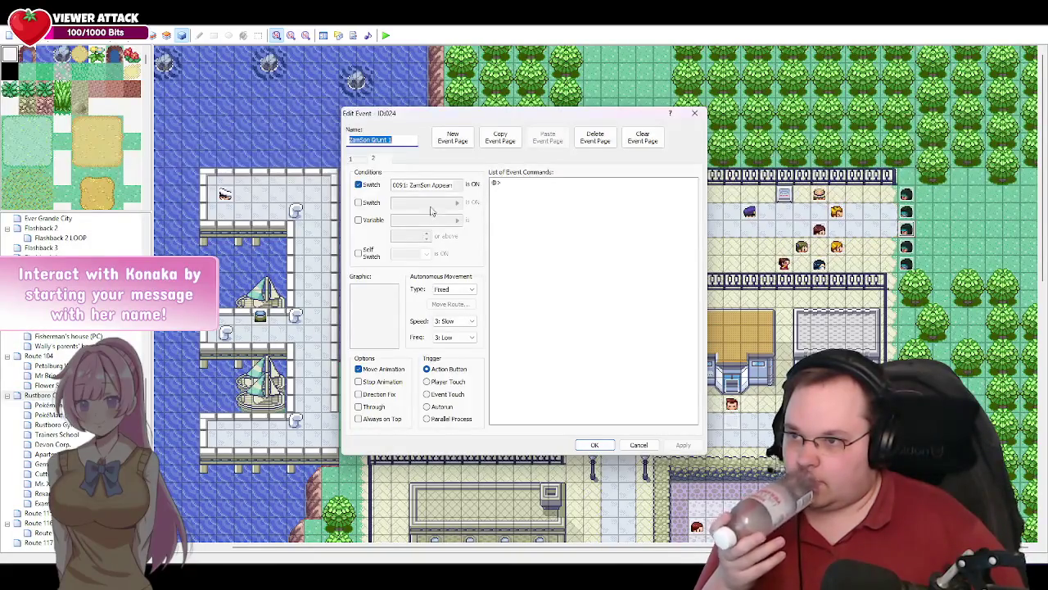
click(358, 185)
click(358, 253)
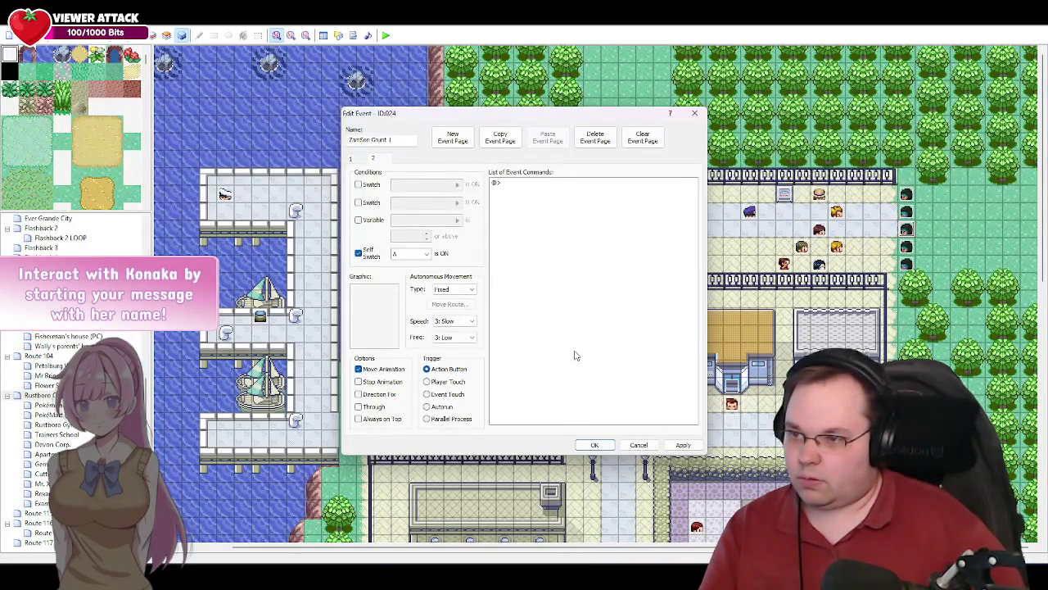
click(604, 447)
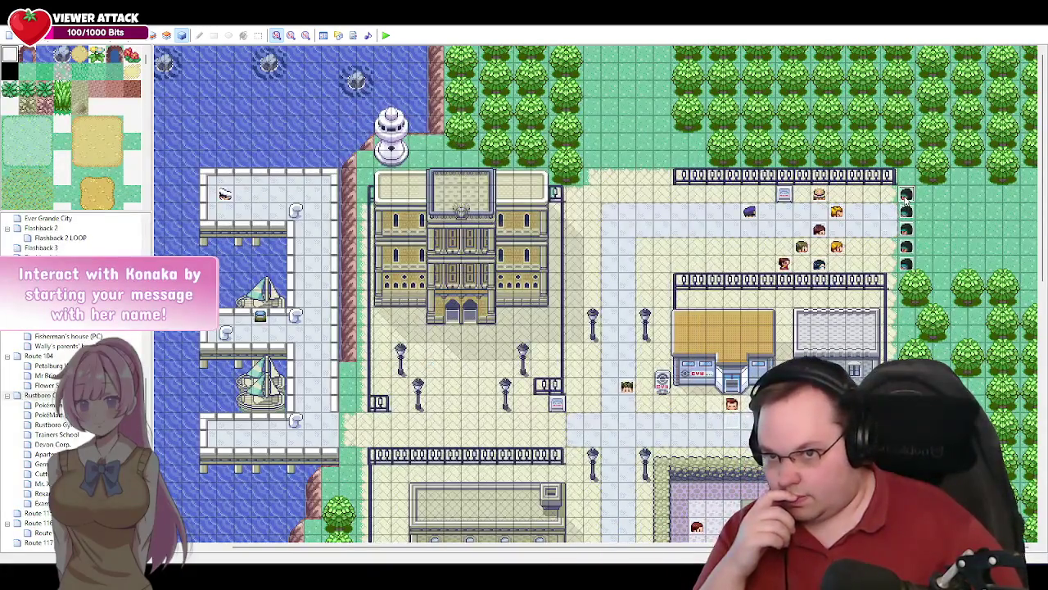
- Make page 2 of ZamSon Grunts 3 and 2 depend on self switch A instead
click(372, 158)
click(358, 185)
click(364, 254)
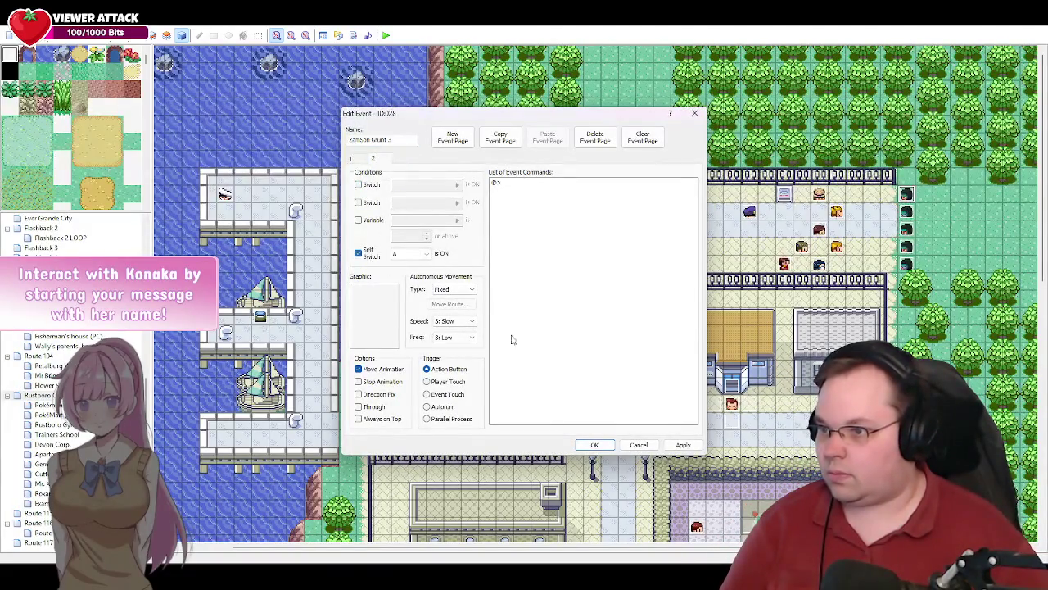
click(604, 445)
double_click(908, 212)
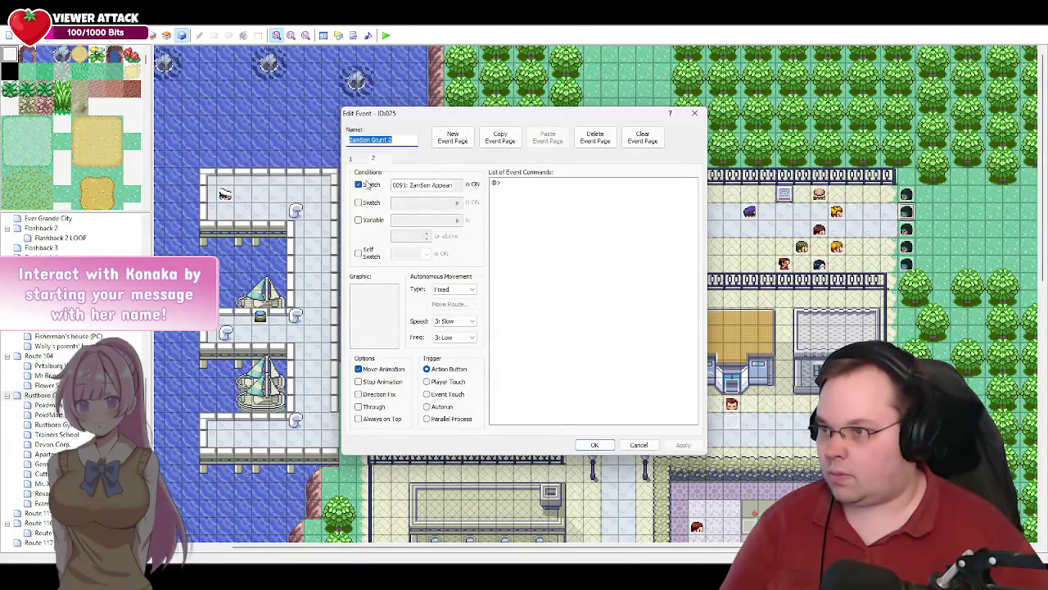
click(358, 185)
click(357, 253)
click(593, 445)
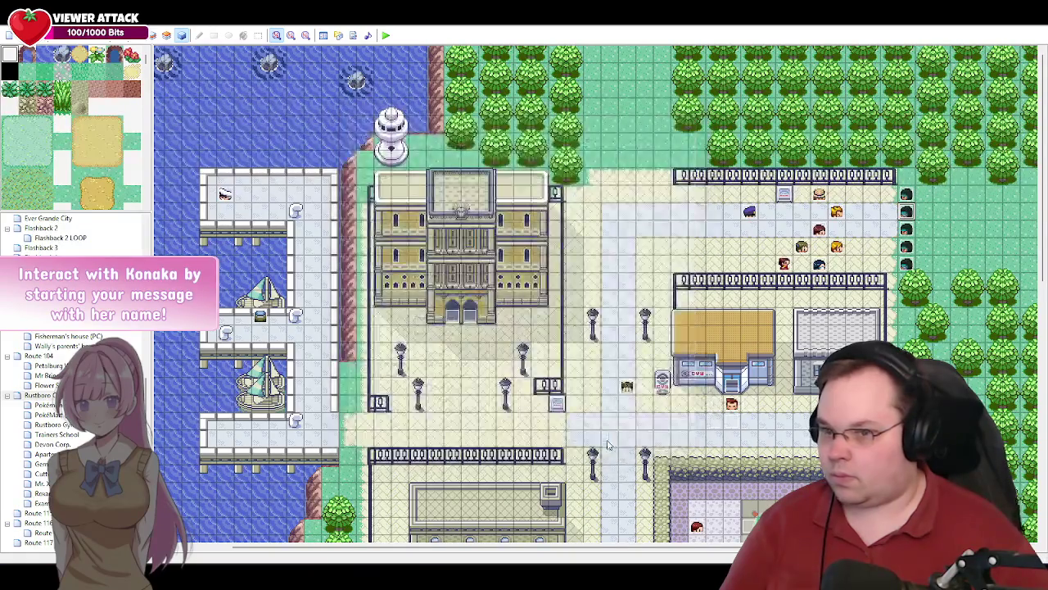
- Apply the same self switch A condition to ZamSon Grunts 4 and 5, then reopen Roxanne's page 5
double_click(827, 273)
click(374, 159)
click(358, 184)
click(370, 255)
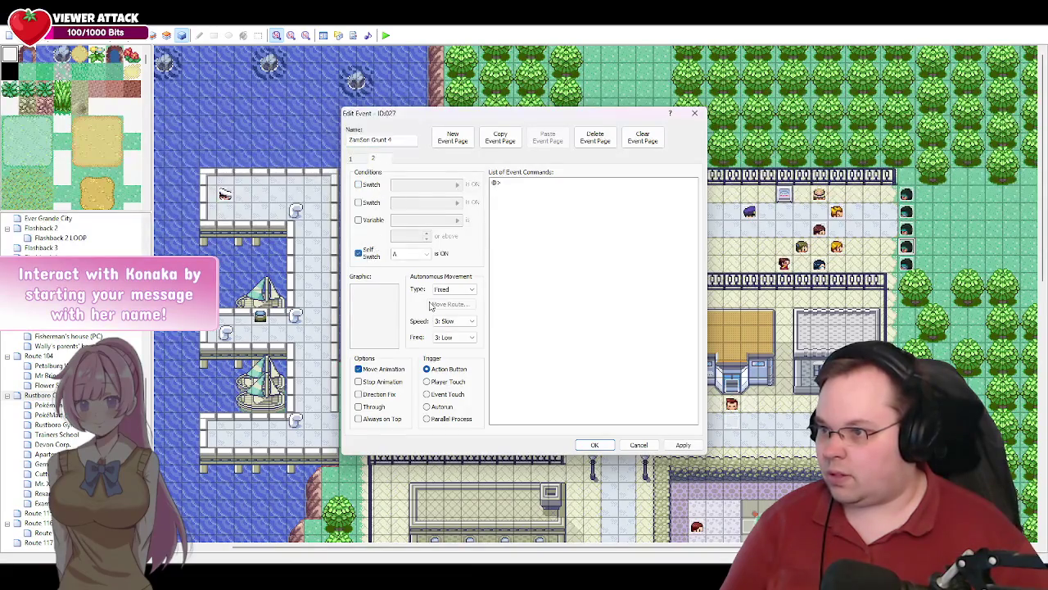
click(595, 445)
double_click(905, 267)
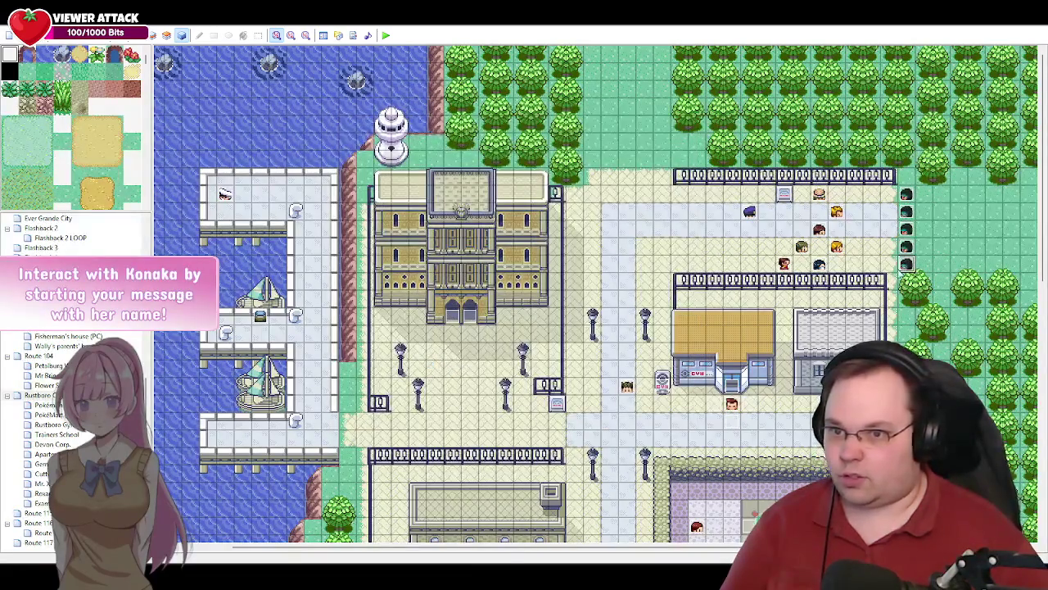
click(358, 184)
click(358, 253)
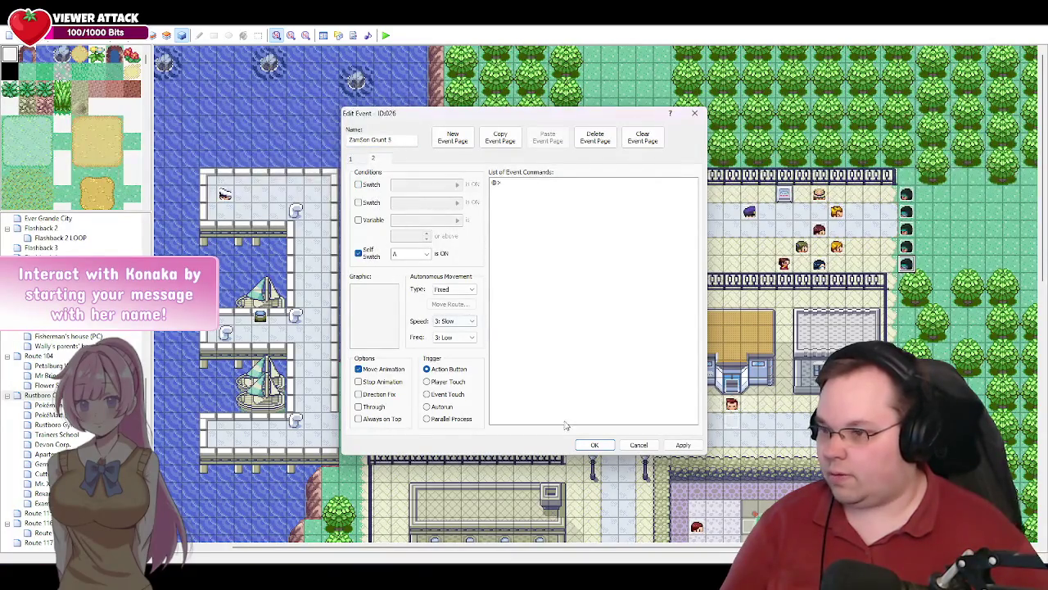
click(594, 445)
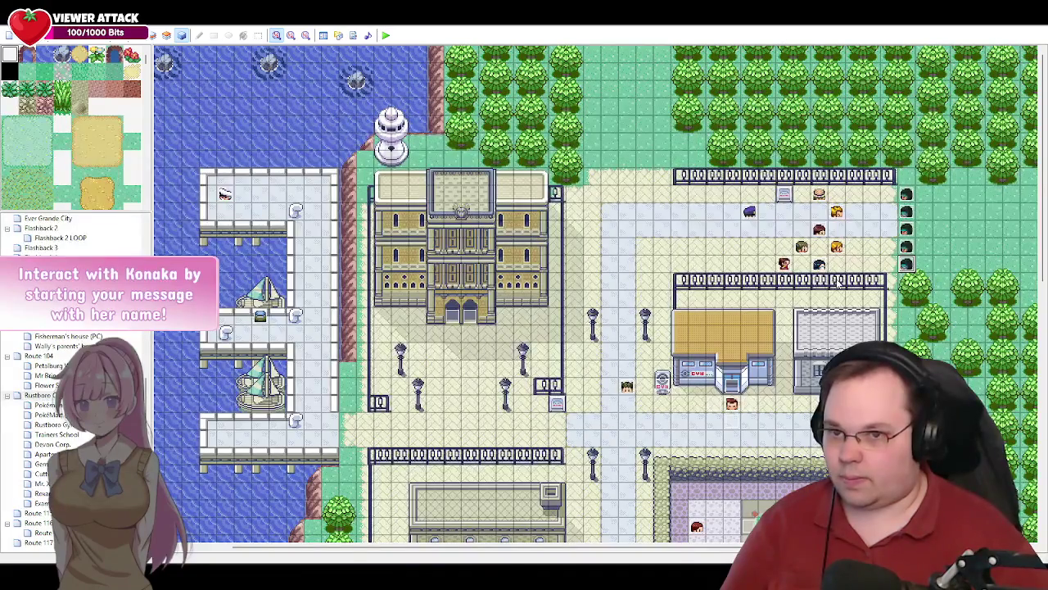
double_click(627, 387)
click(446, 159)
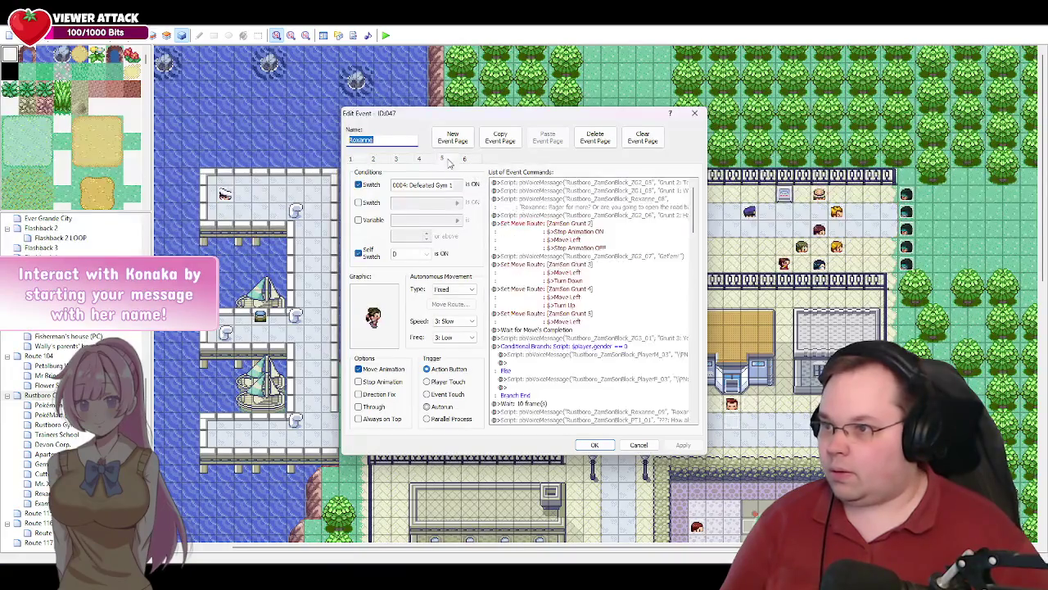
- Scroll to the end of page 5's commands, then view Roxanne's sixth event page
mouse_move(696, 221)
mouse_down()
mouse_move(688, 346)
mouse_move(622, 413)
mouse_up()
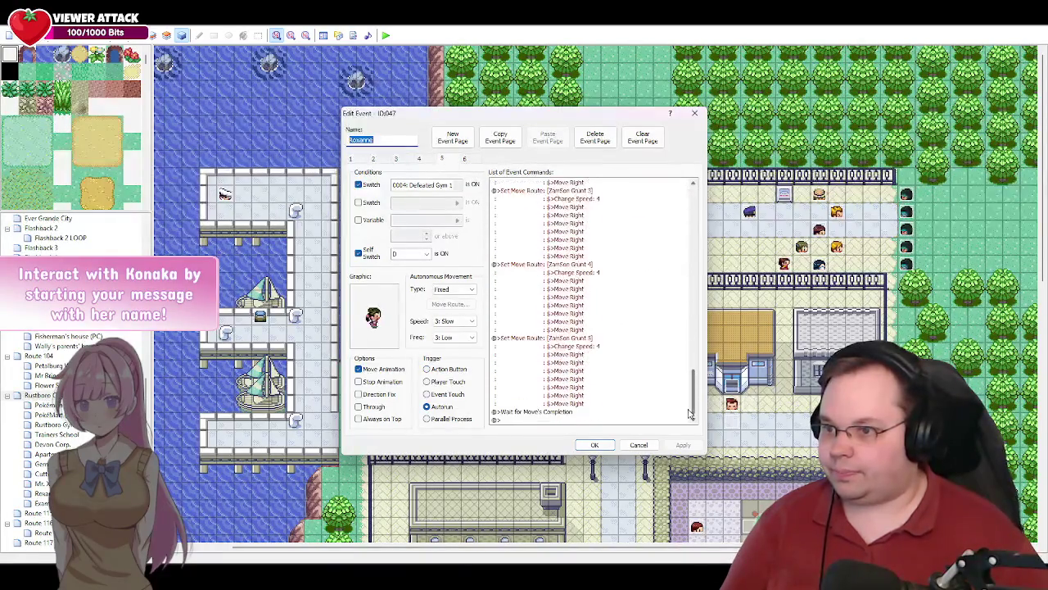
click(542, 421)
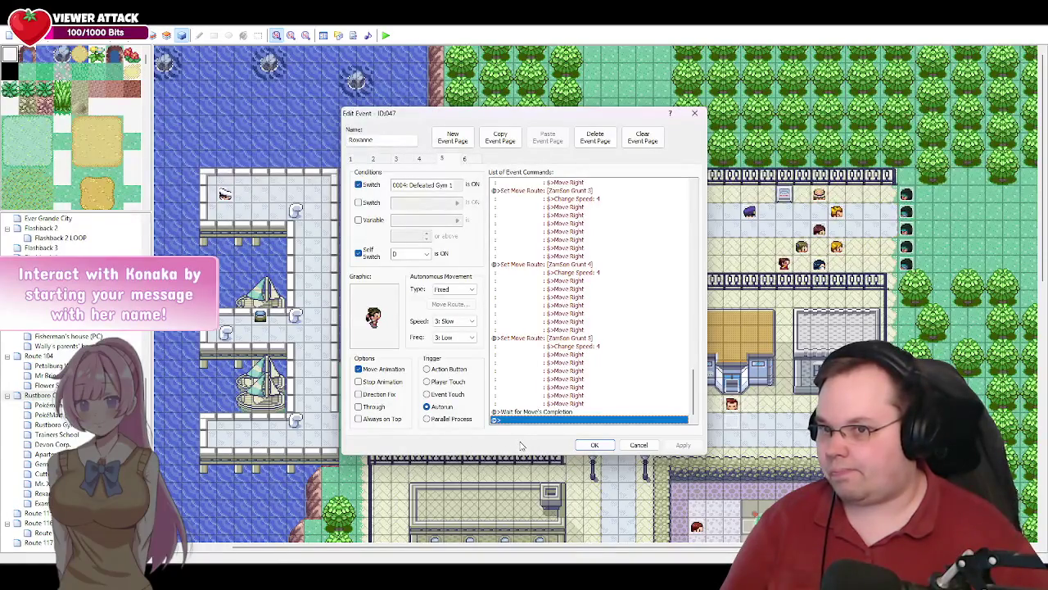
click(464, 159)
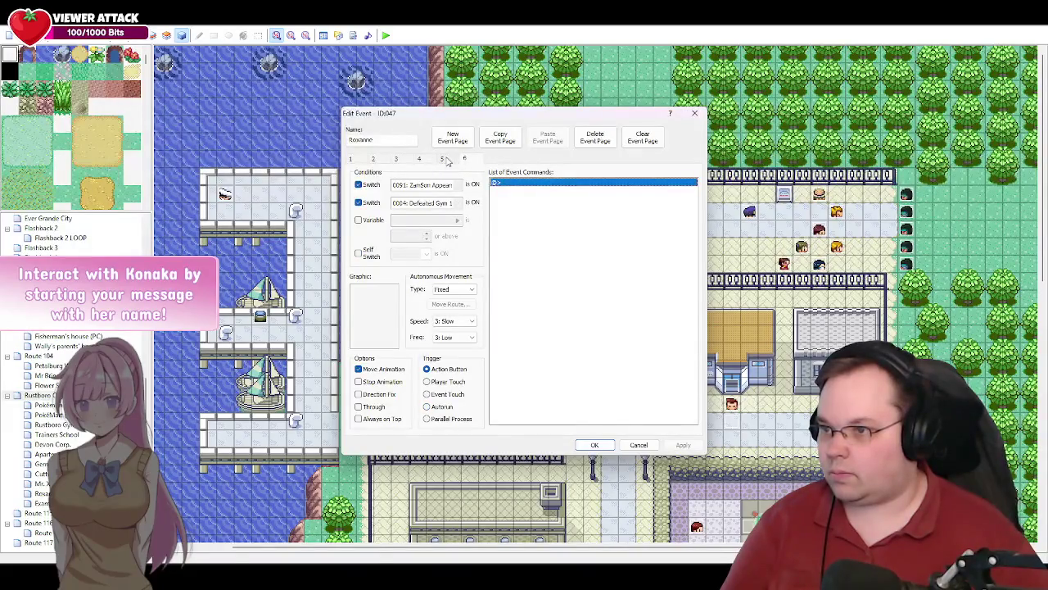
- Return to page 5, select the empty line after its last command, and bring up the script document
click(443, 159)
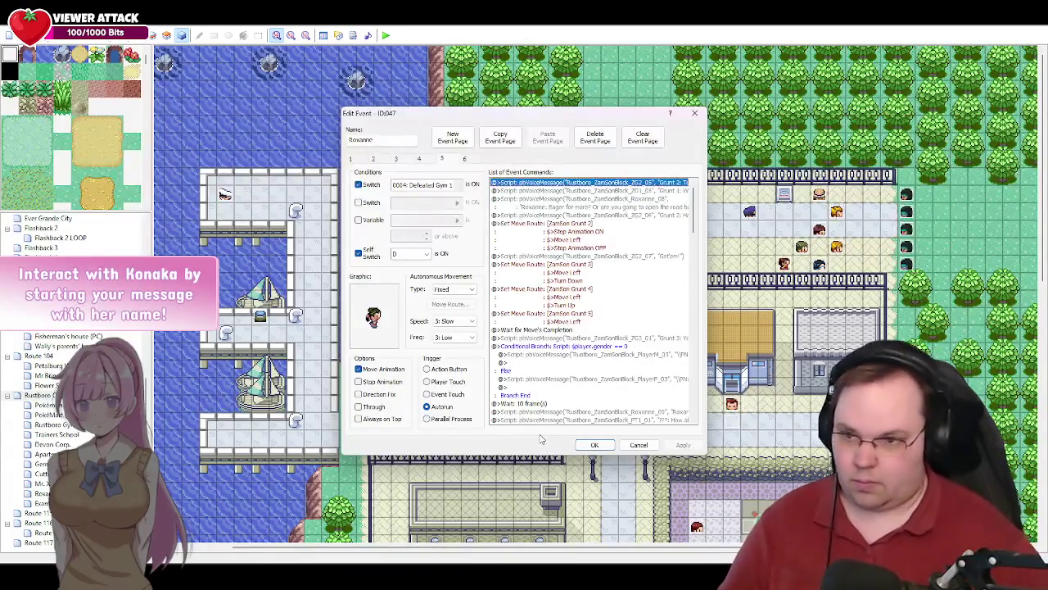
drag(700, 215, 696, 401)
click(541, 422)
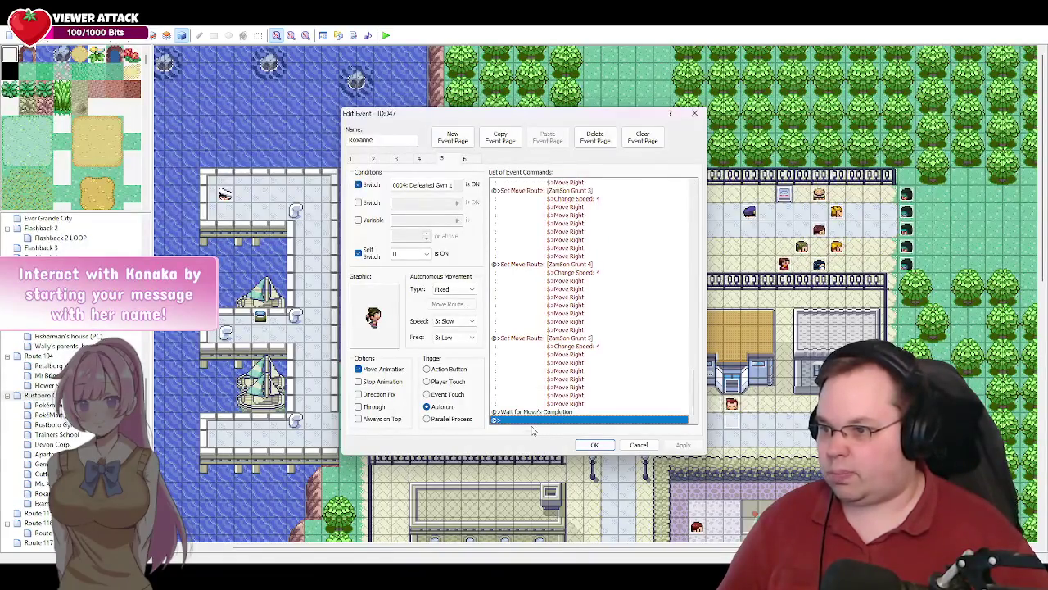
key(alt+Tab)
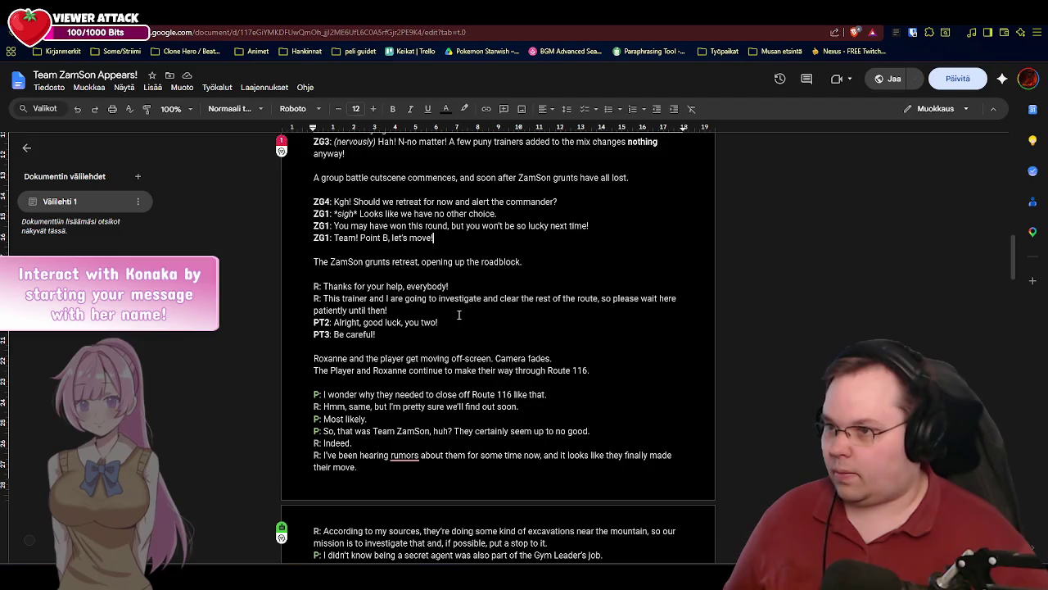
- After reading the grunts' retreat section, return to Roxanne's Edit Event window
key(alt+Tab)
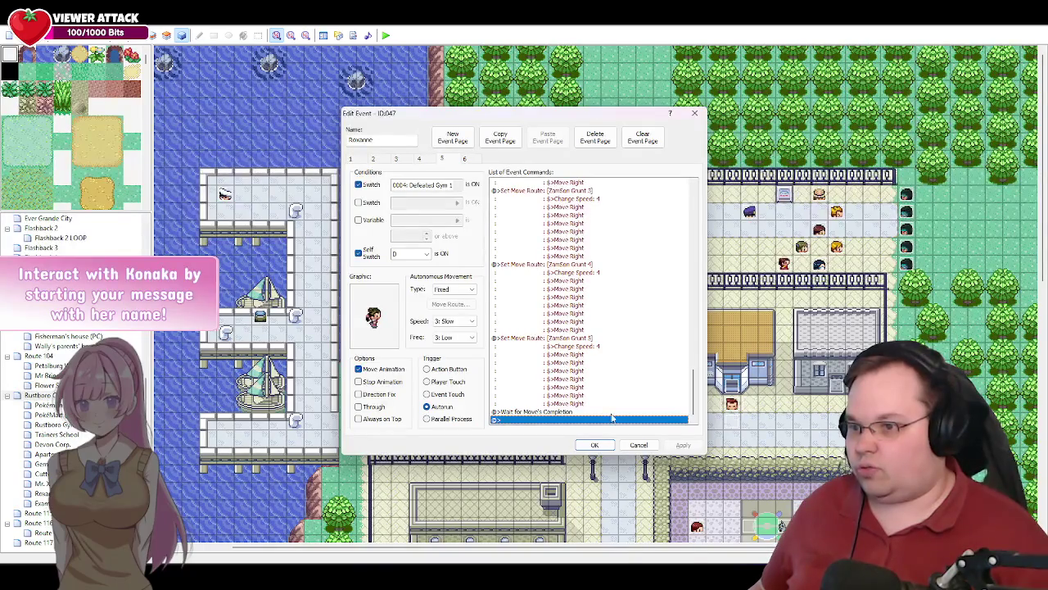
click(595, 444)
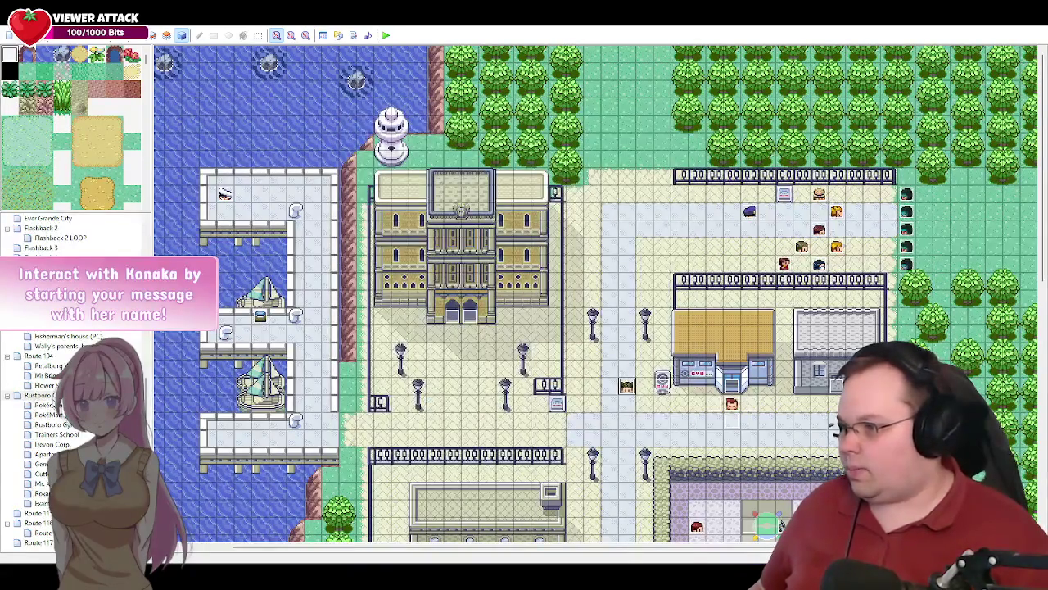
click(53, 365)
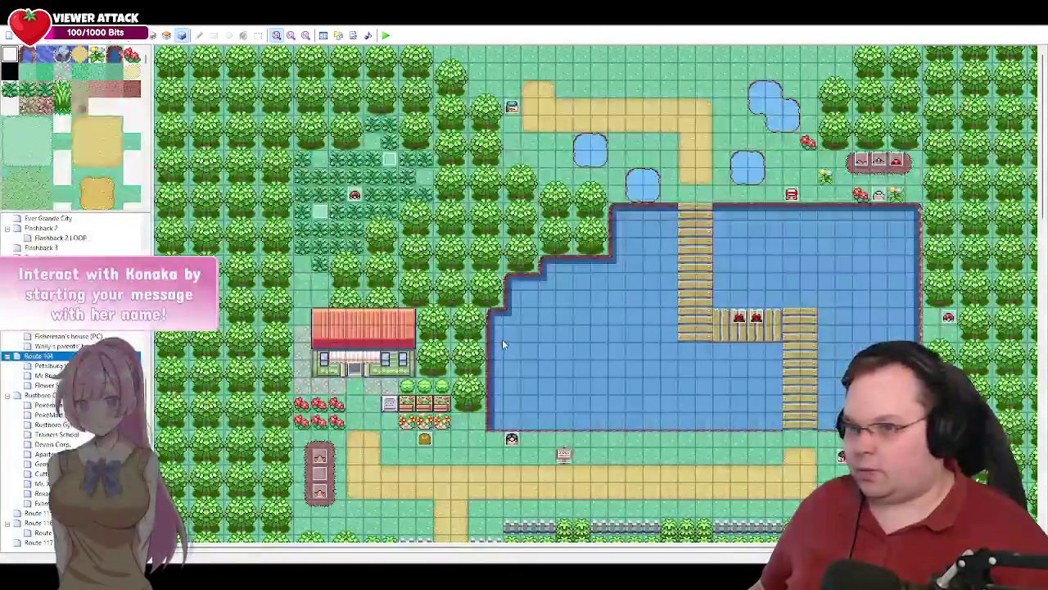
double_click(739, 319)
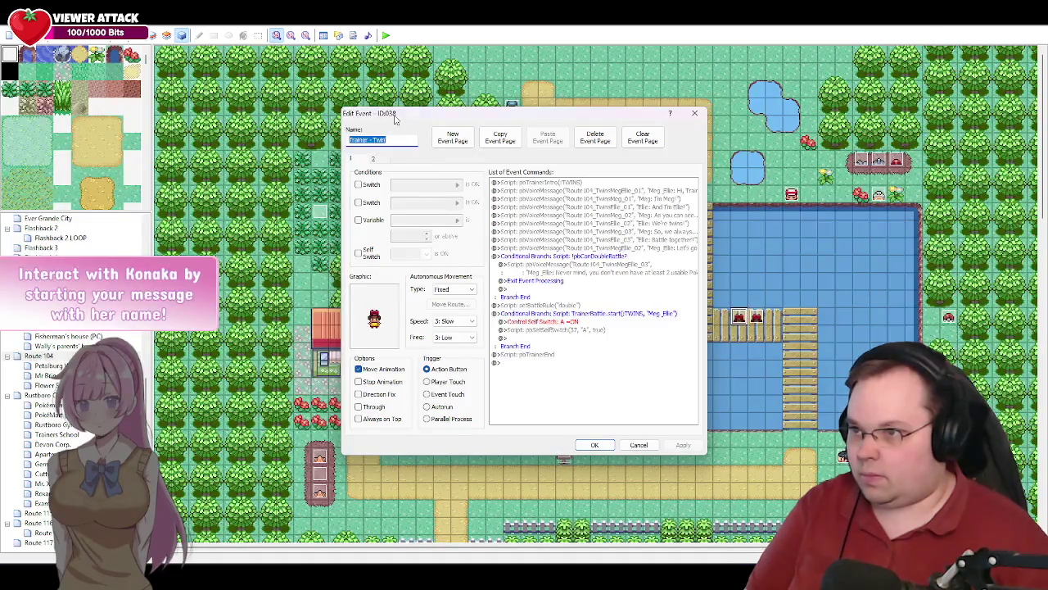
click(566, 331)
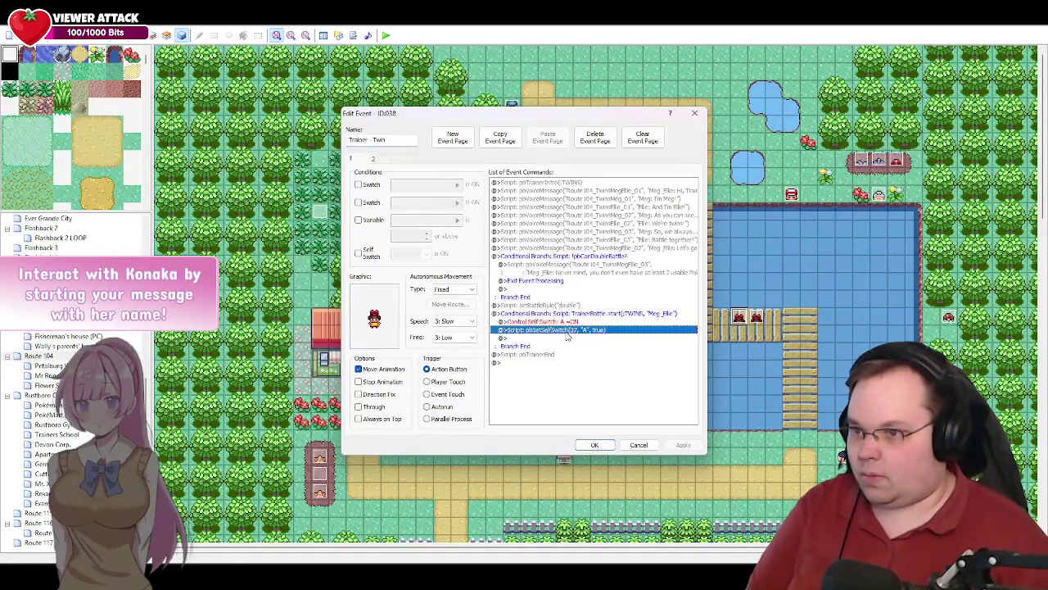
click(639, 443)
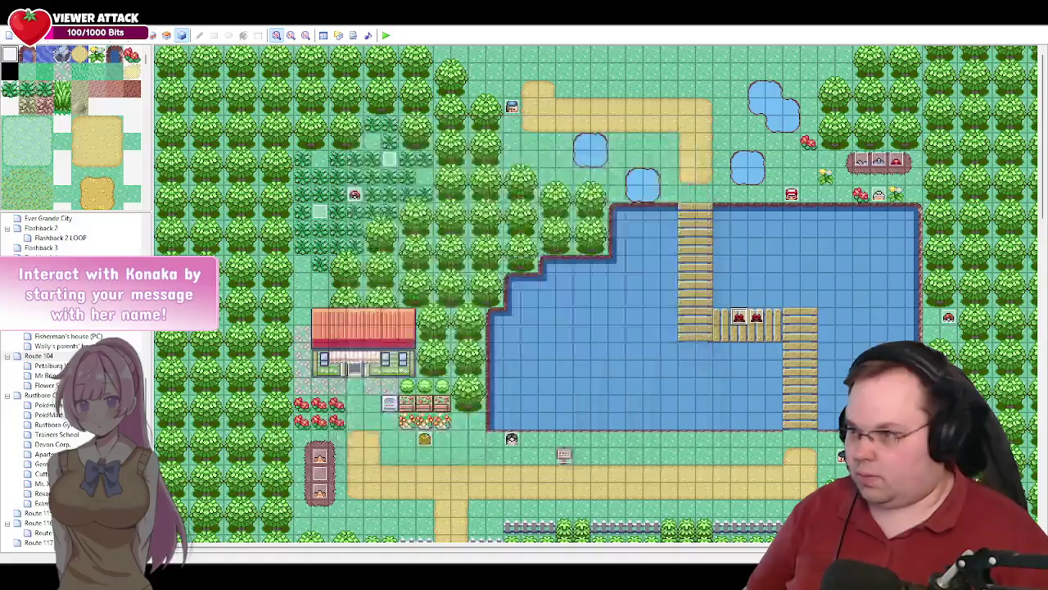
click(37, 394)
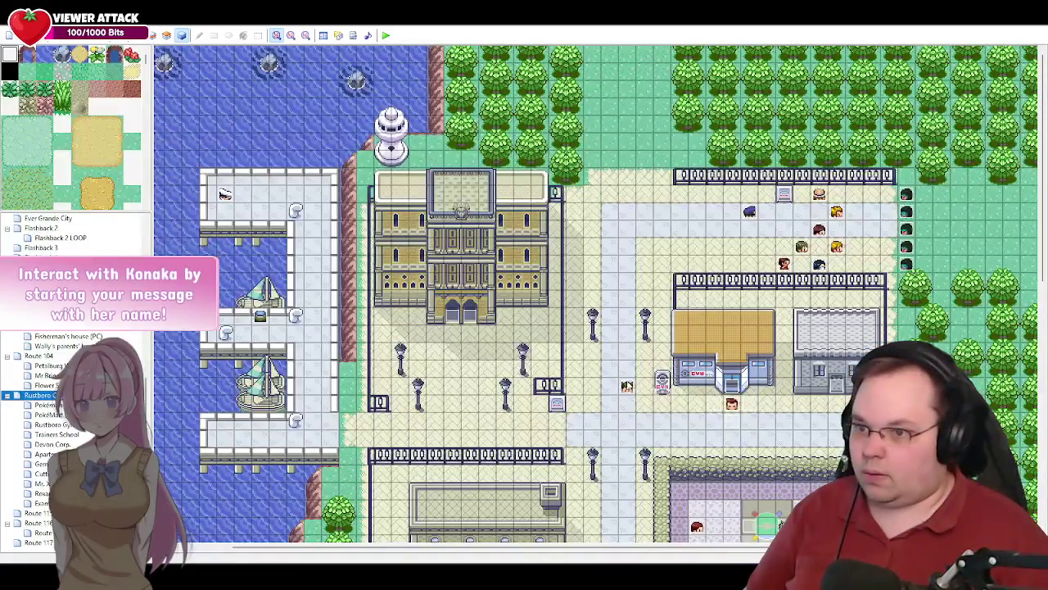
double_click(627, 385)
click(442, 158)
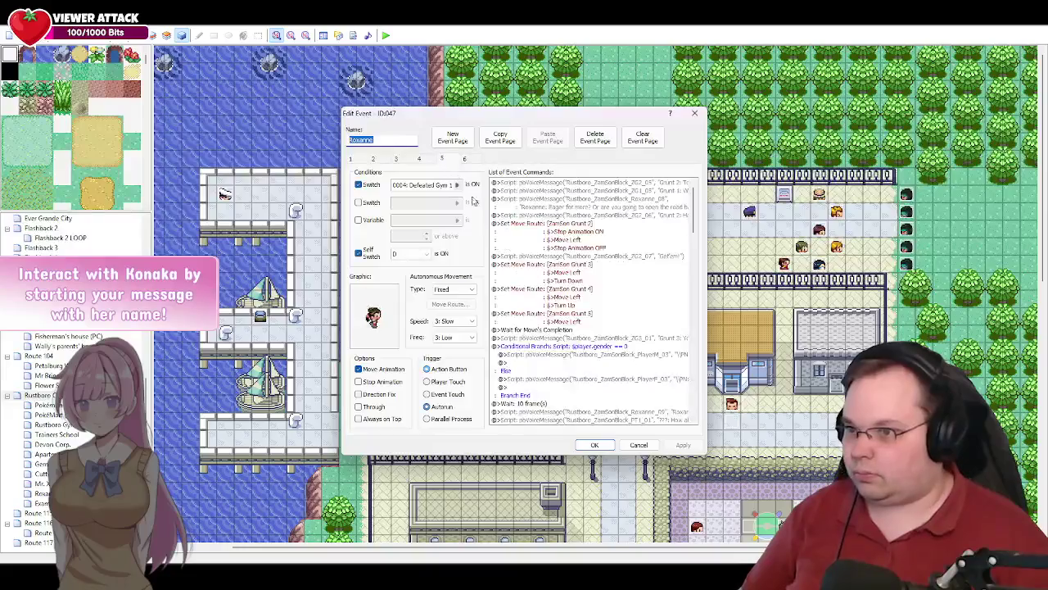
- Expand the final script to five pbSetSelfSwitch(37, "A", true) lines and save Roxanne's event
drag(693, 205, 692, 421)
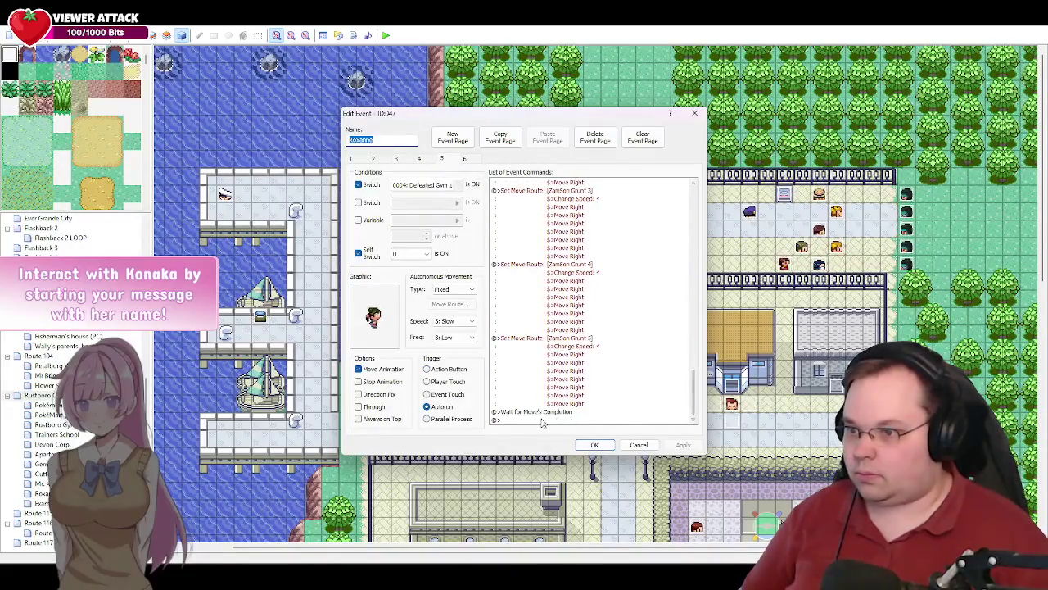
click(572, 417)
double_click(547, 411)
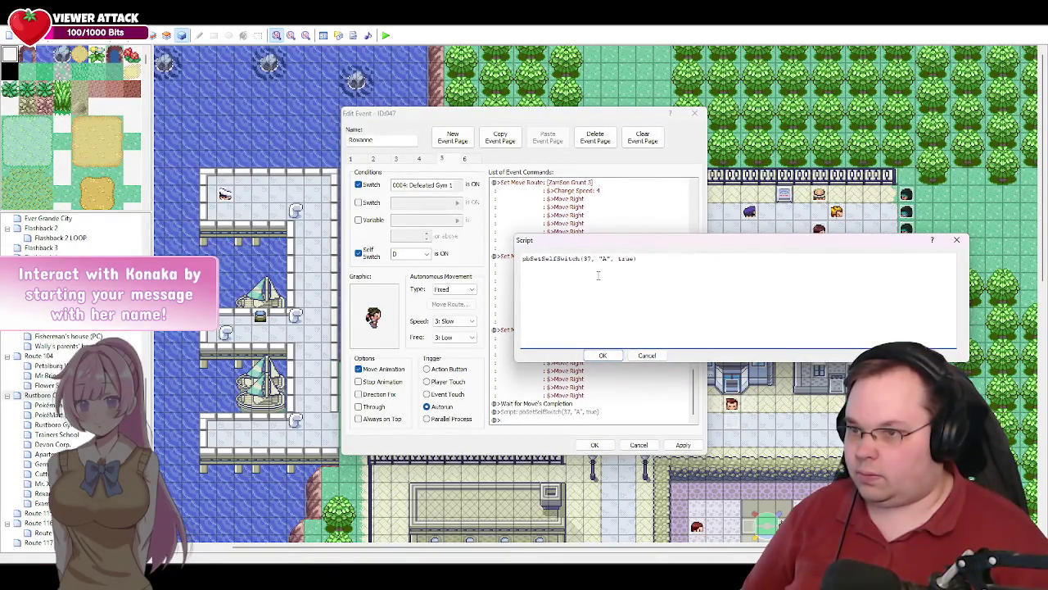
drag(646, 259, 509, 267)
key(ctrl+c)
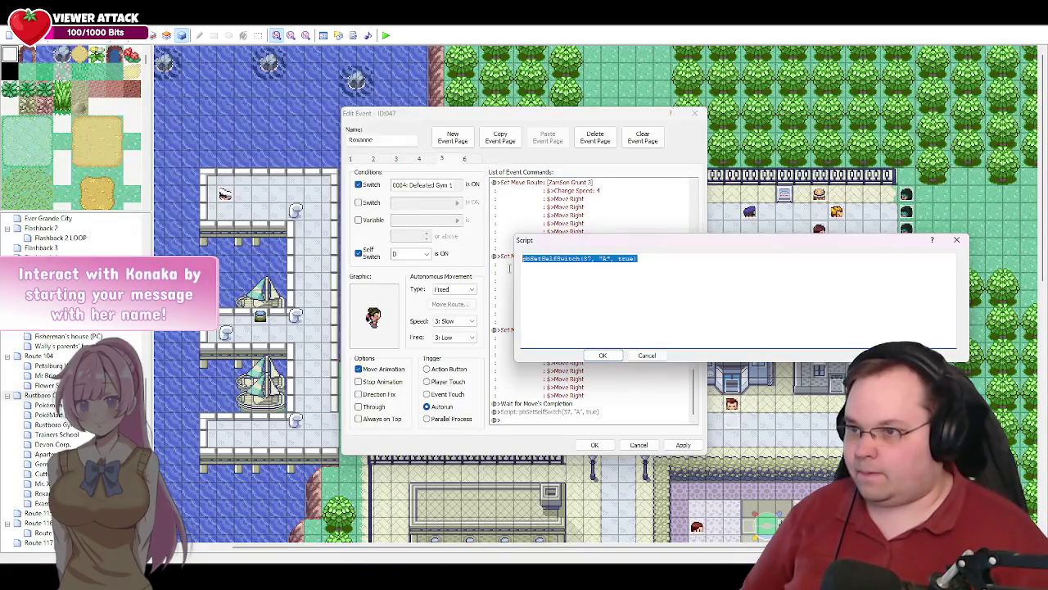
click(673, 263)
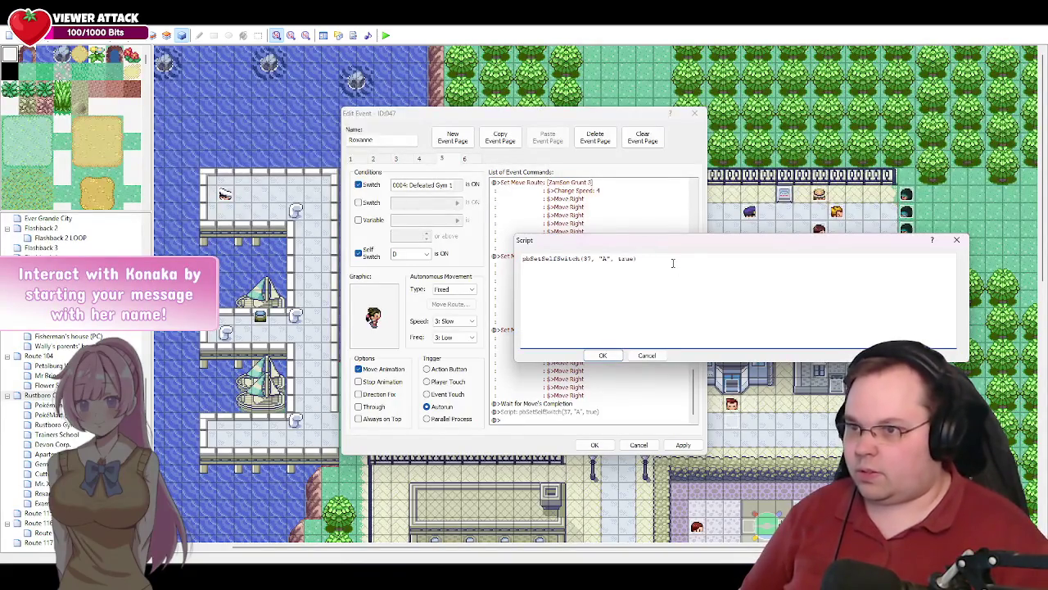
key(Return)
key(ctrl+v)
key(ctrl+v)
key(ctrl+v)
key(ctrl+v)
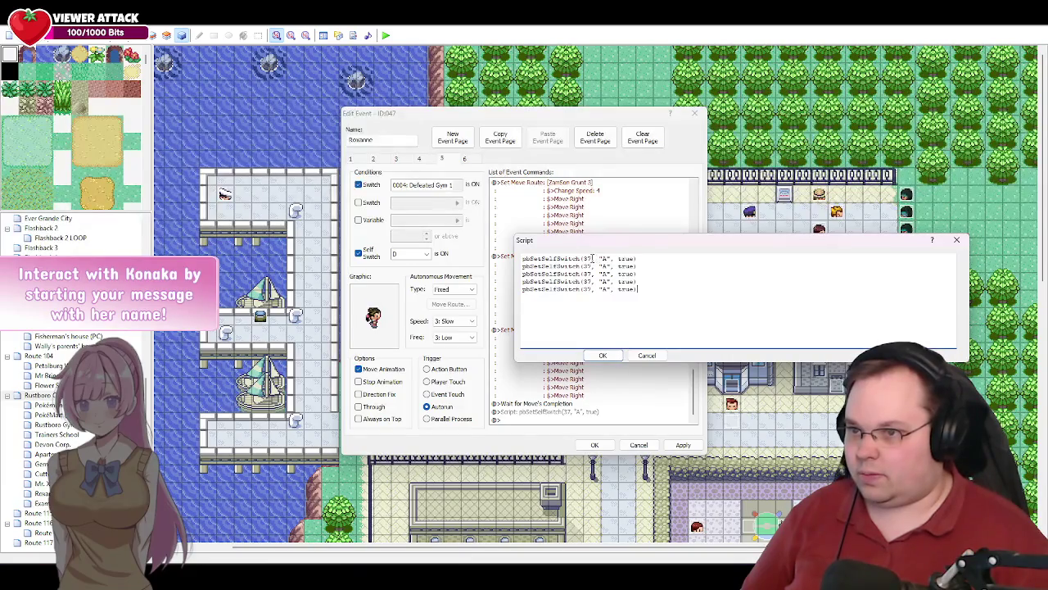
click(610, 356)
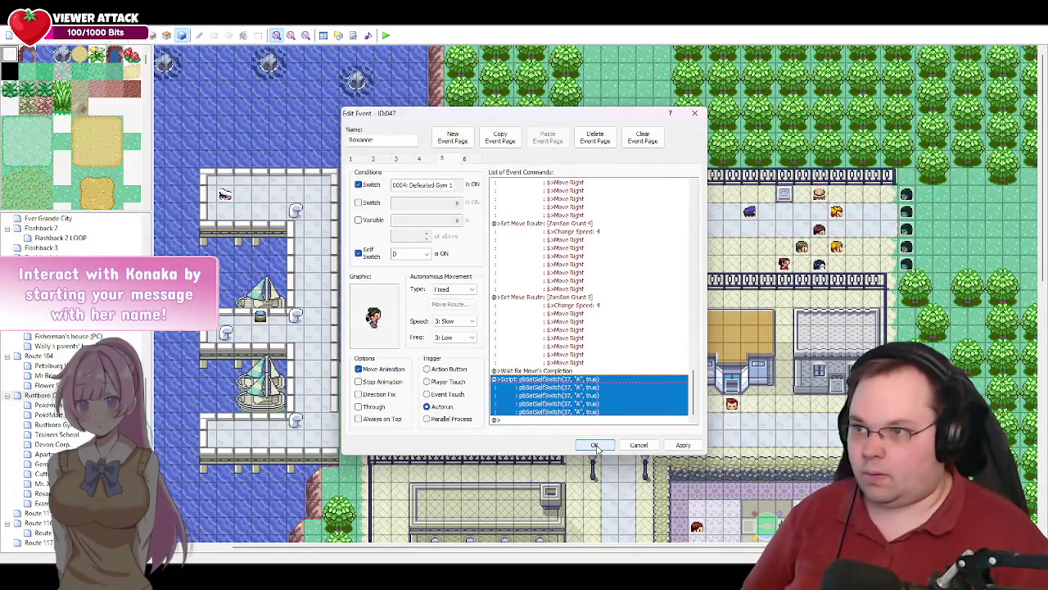
click(595, 446)
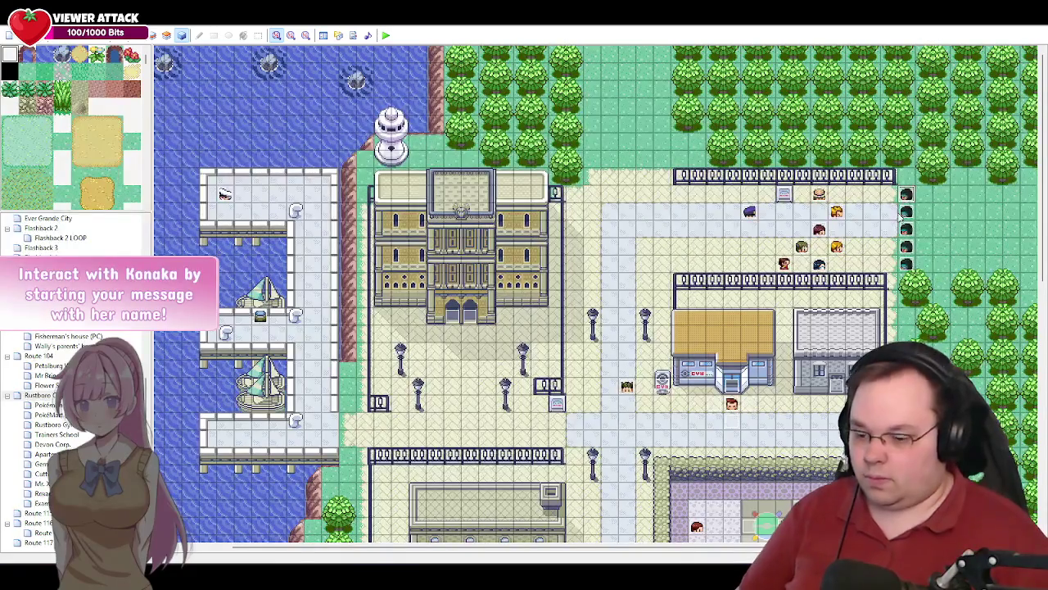
- Check a grunt event's ID, then change the first self-switch line's event number to 28 and save
double_click(761, 266)
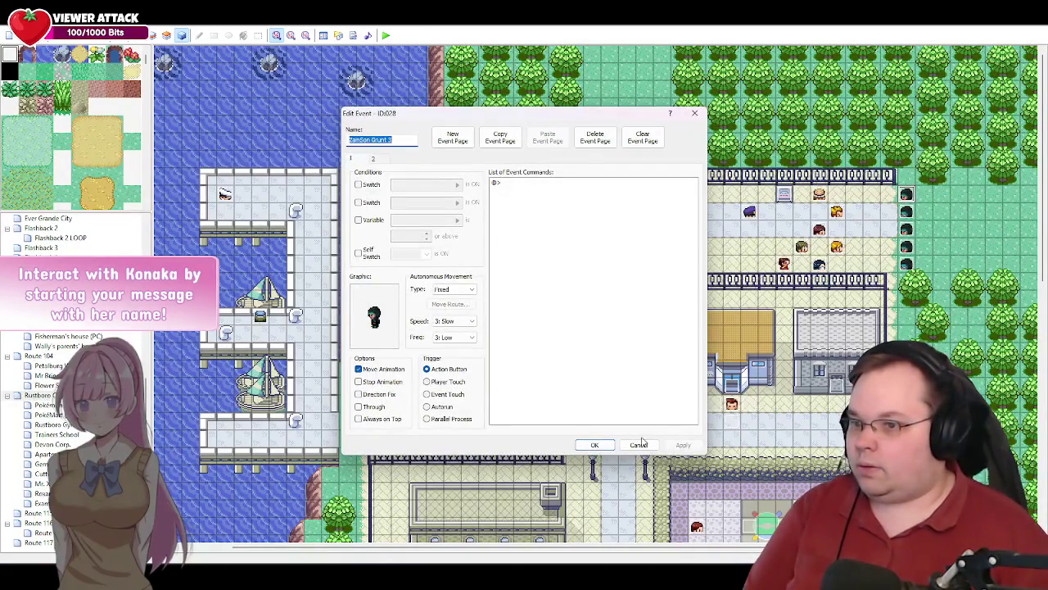
click(640, 446)
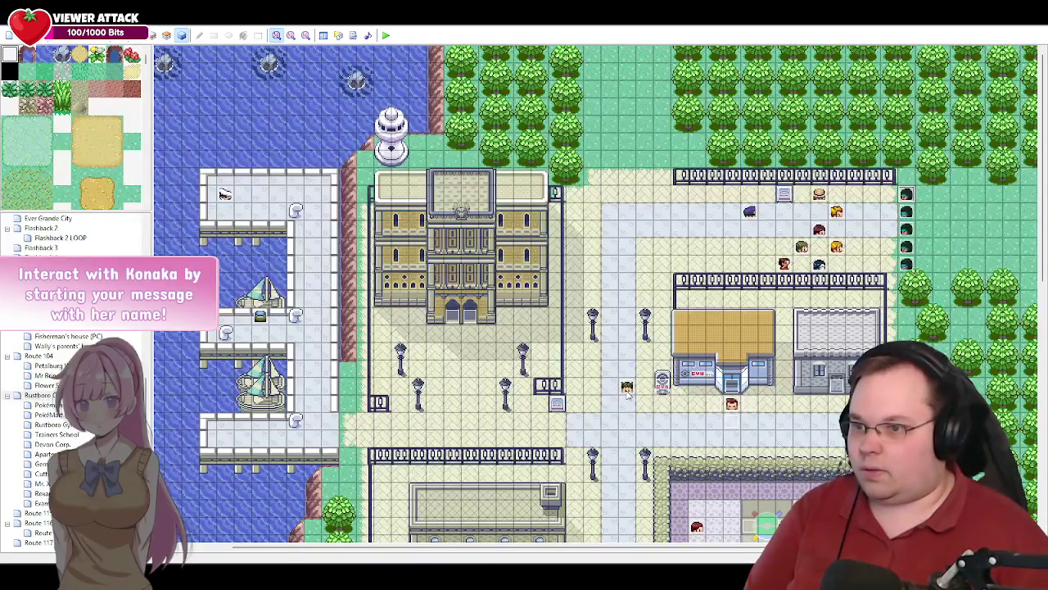
double_click(627, 387)
click(442, 159)
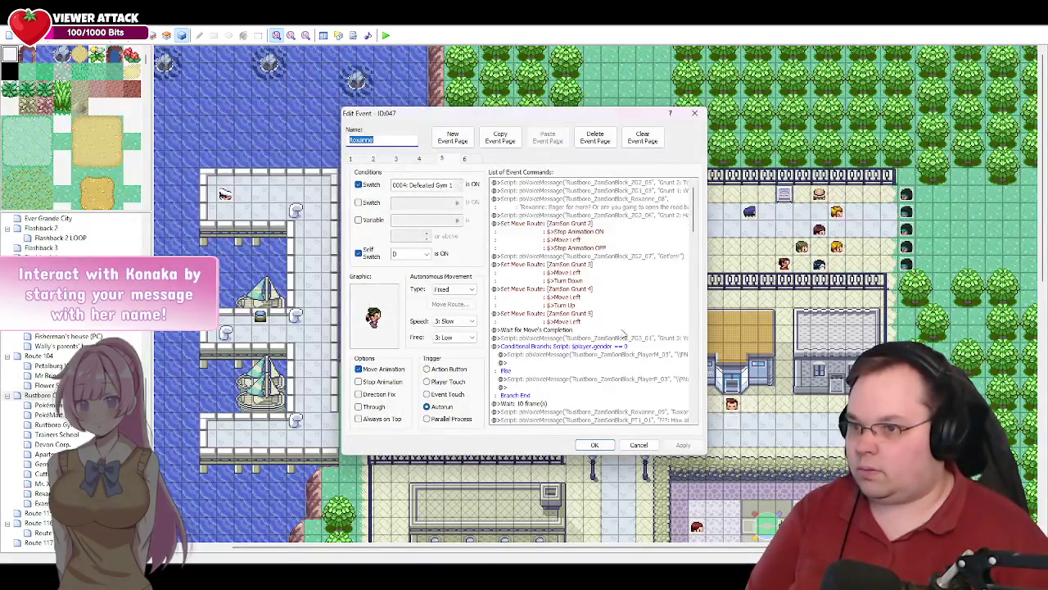
drag(694, 204, 692, 409)
double_click(562, 384)
key(BackSpace)
key(BackSpace)
text(28)
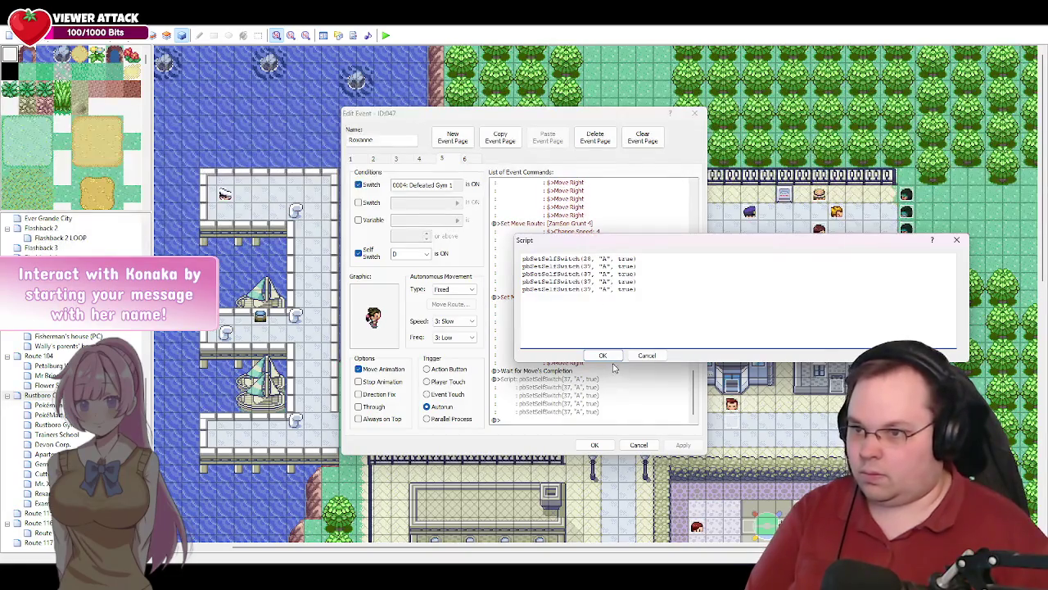
click(605, 355)
click(597, 445)
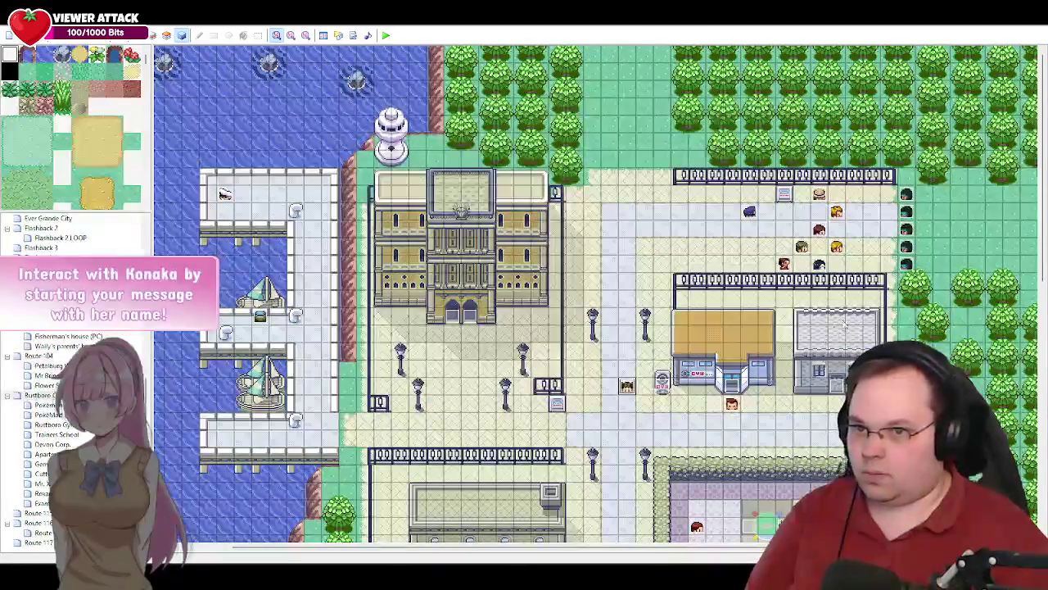
- Check the IDs of ZamSon Grunts 2, 1, 4 and 5, then reopen Roxanne's event
double_click(626, 385)
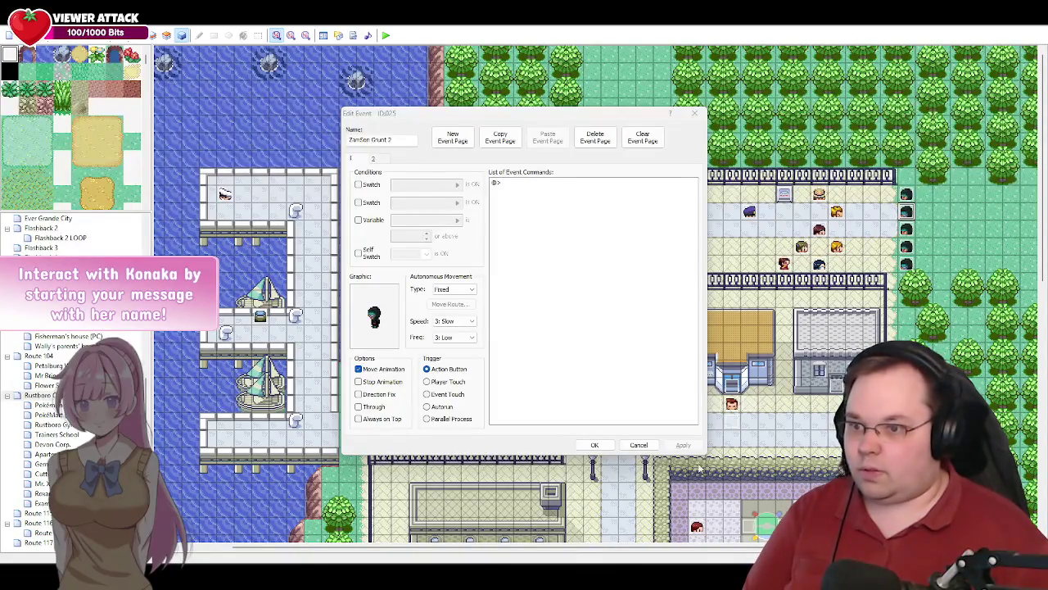
click(638, 444)
double_click(906, 232)
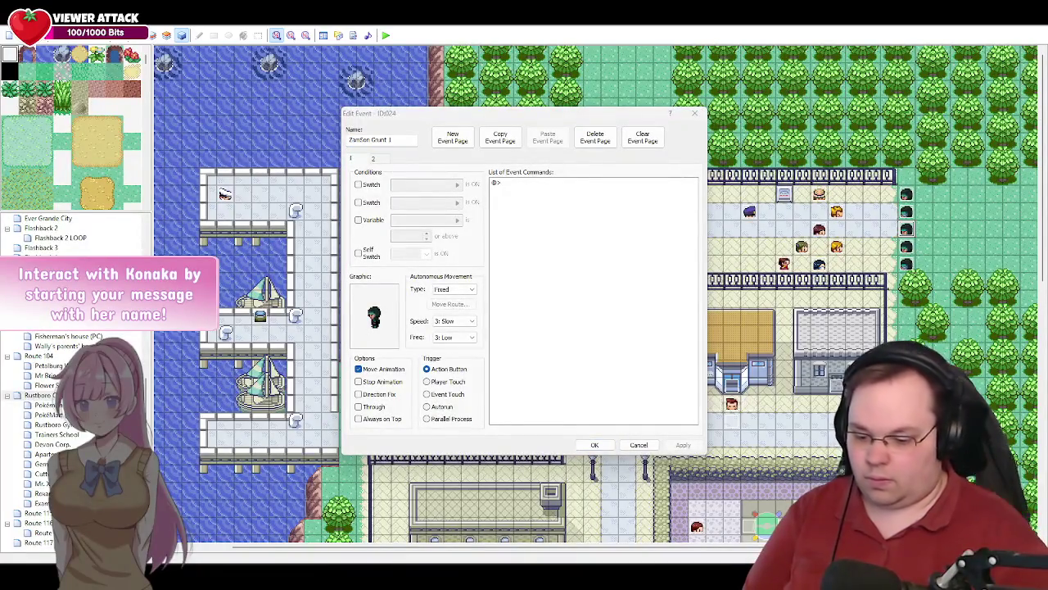
click(639, 445)
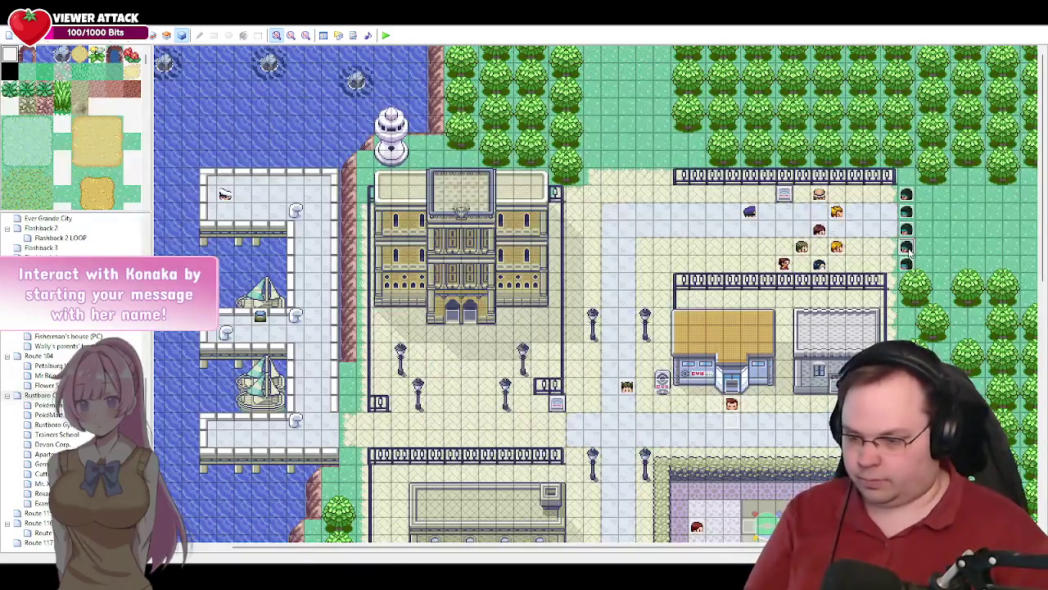
double_click(907, 248)
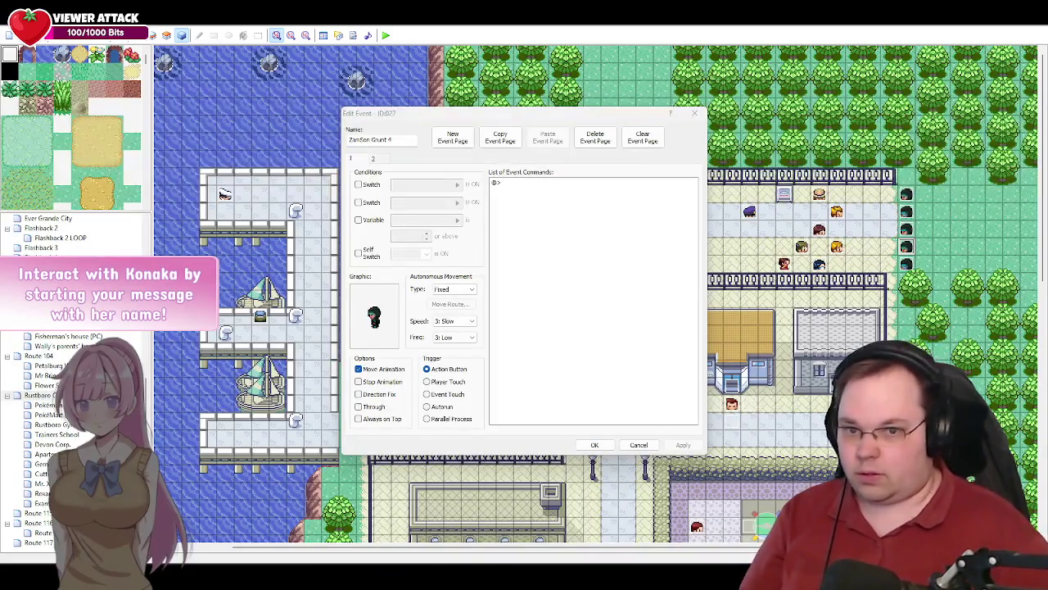
click(639, 444)
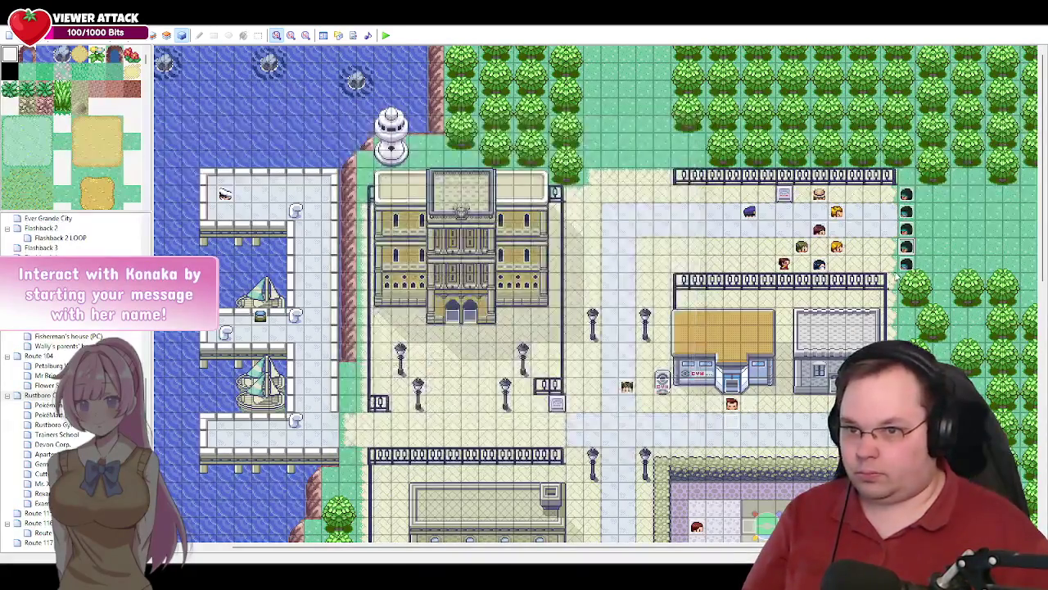
double_click(907, 264)
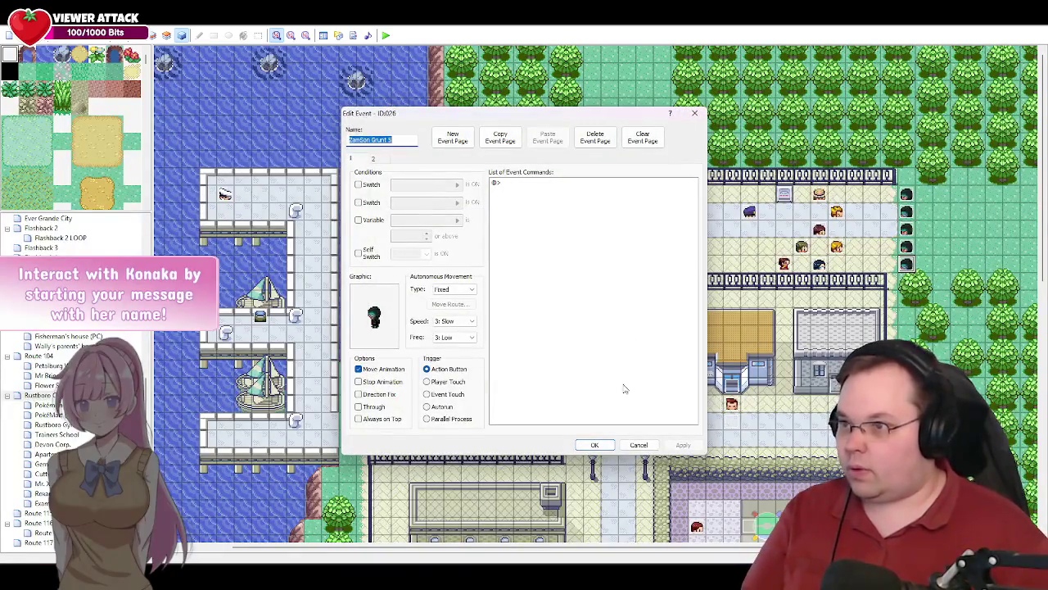
click(639, 445)
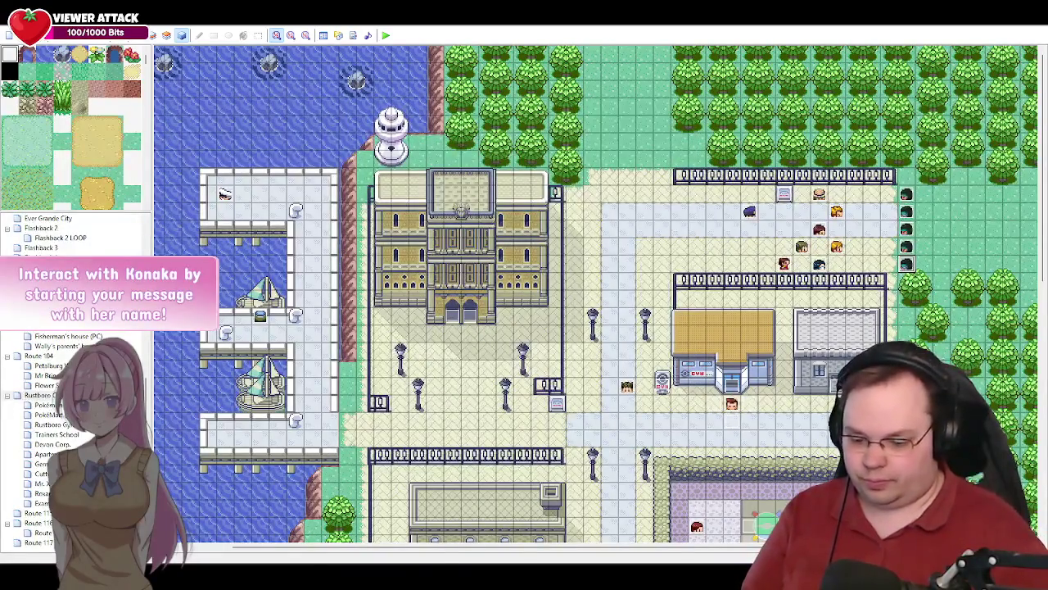
double_click(628, 387)
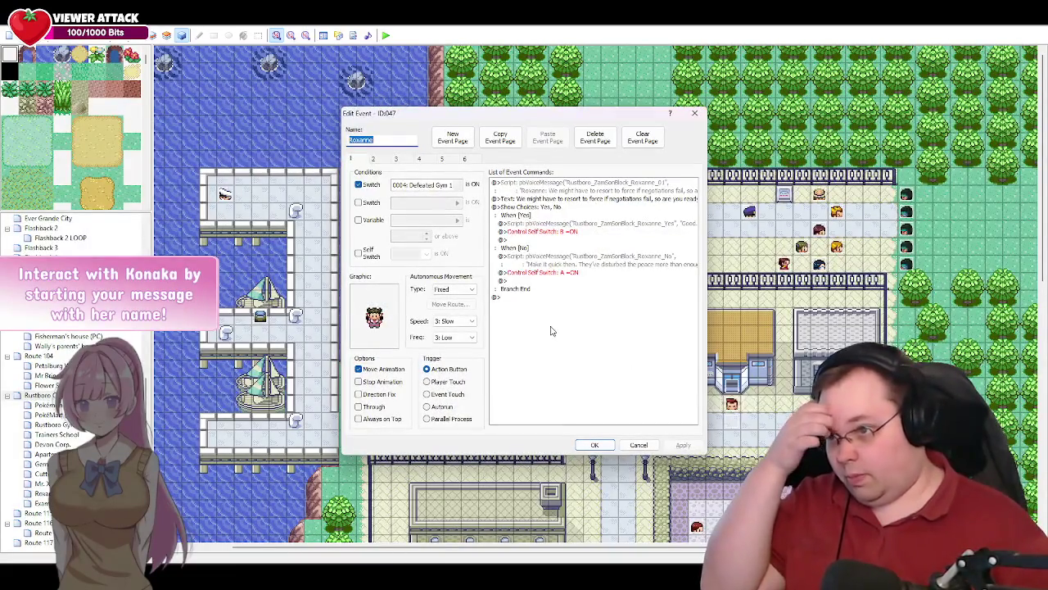
- Set the page 5 self-switch script's event IDs to 28, 25, 24, 27 and 26 and save the event
click(442, 159)
drag(695, 211, 694, 395)
double_click(557, 378)
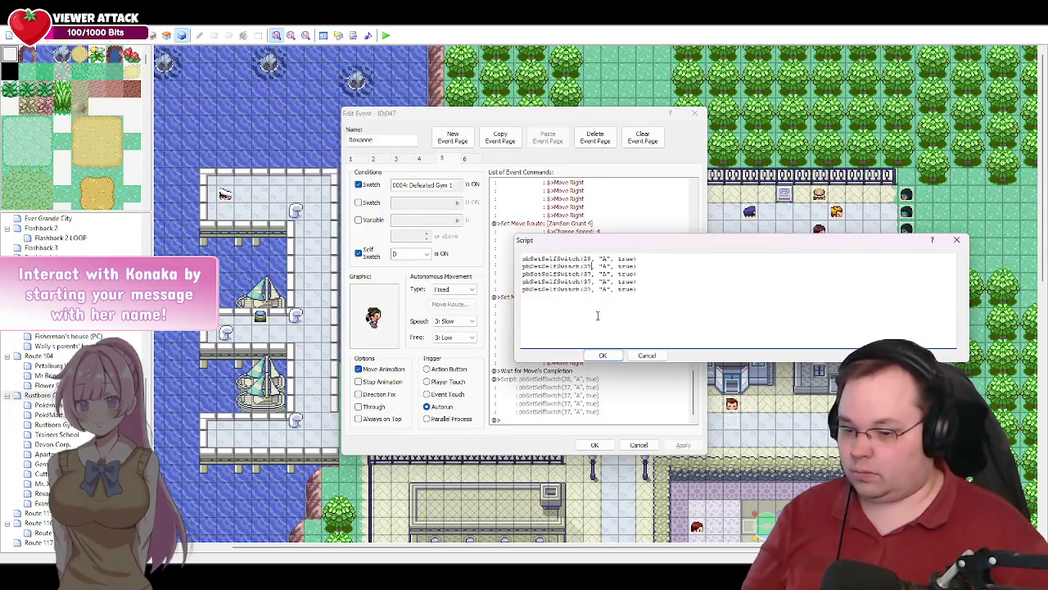
key(BackSpace)
text(5)
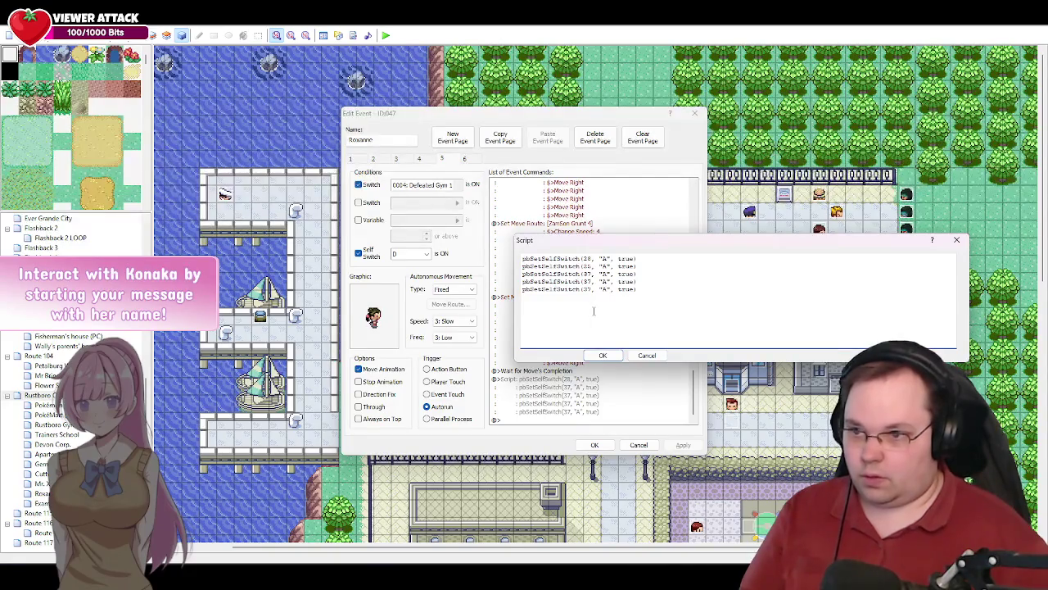
key(BackSpace)
key(BackSpace)
text(26)
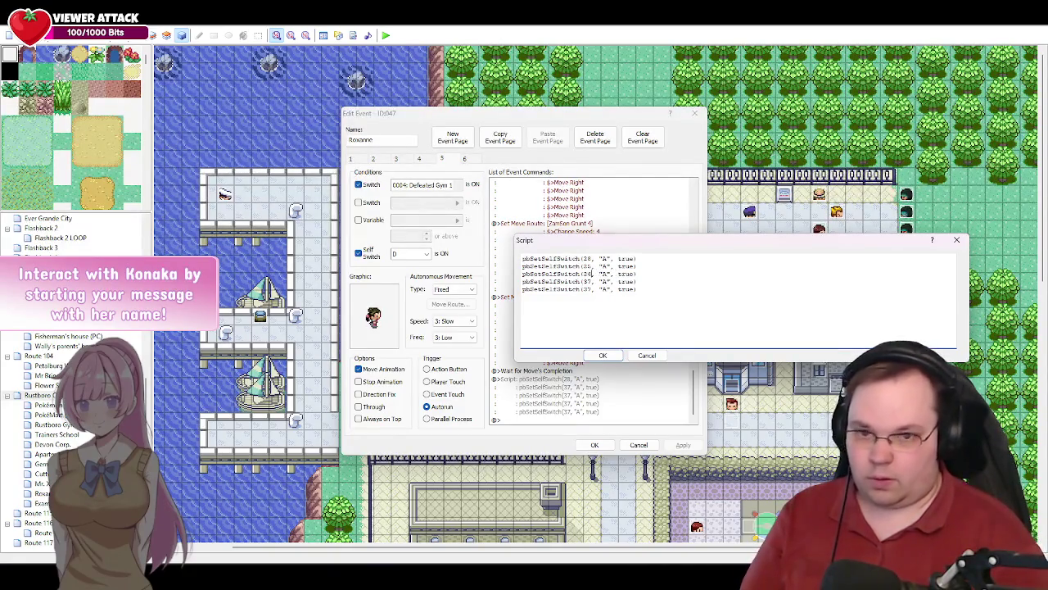
key(BackSpace)
key(BackSpace)
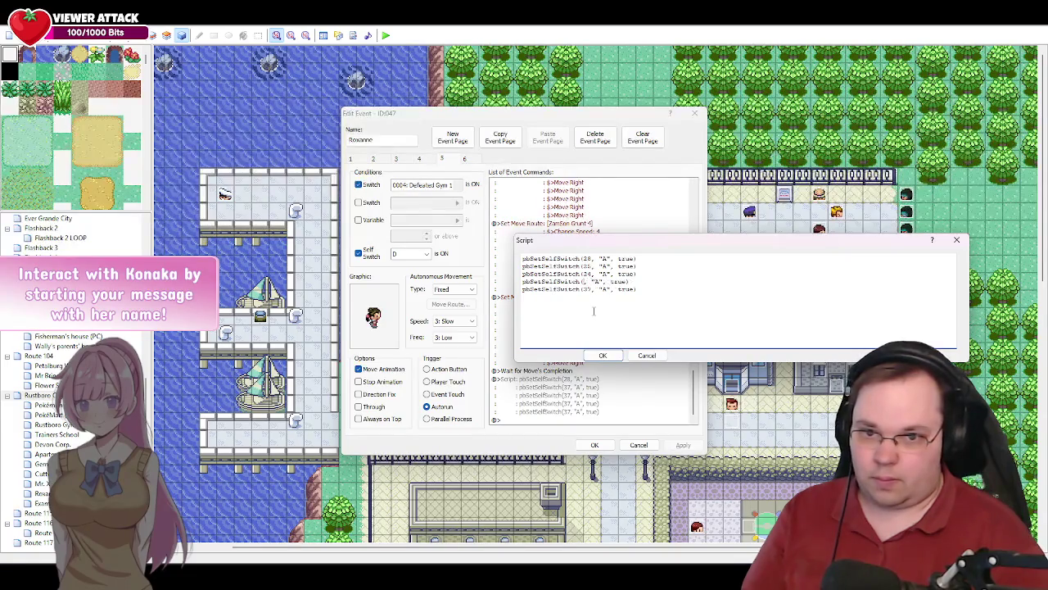
text(27)
key(BackSpace)
key(BackSpace)
text(26)
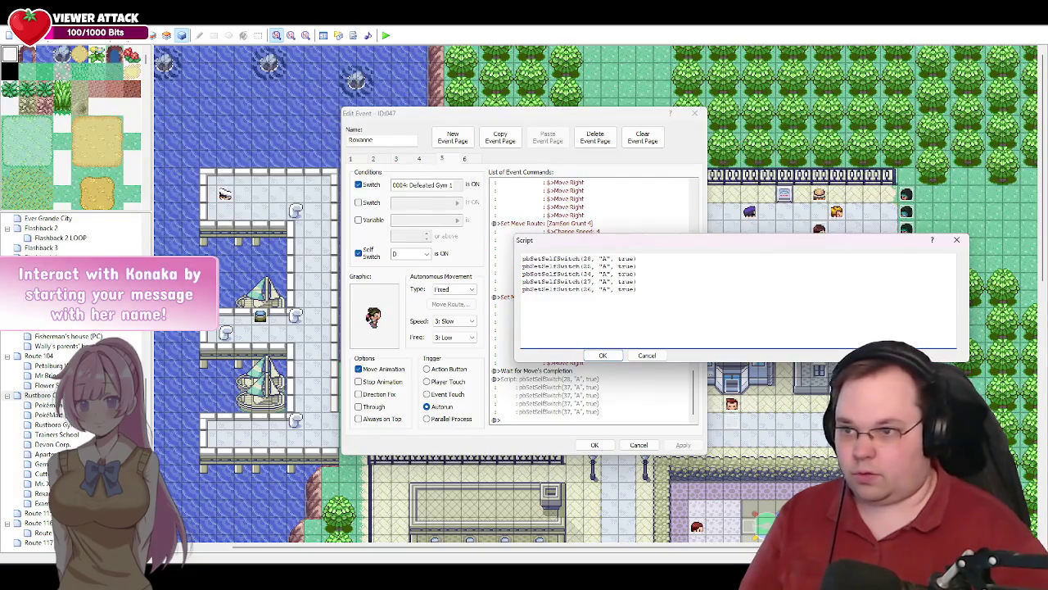
click(603, 355)
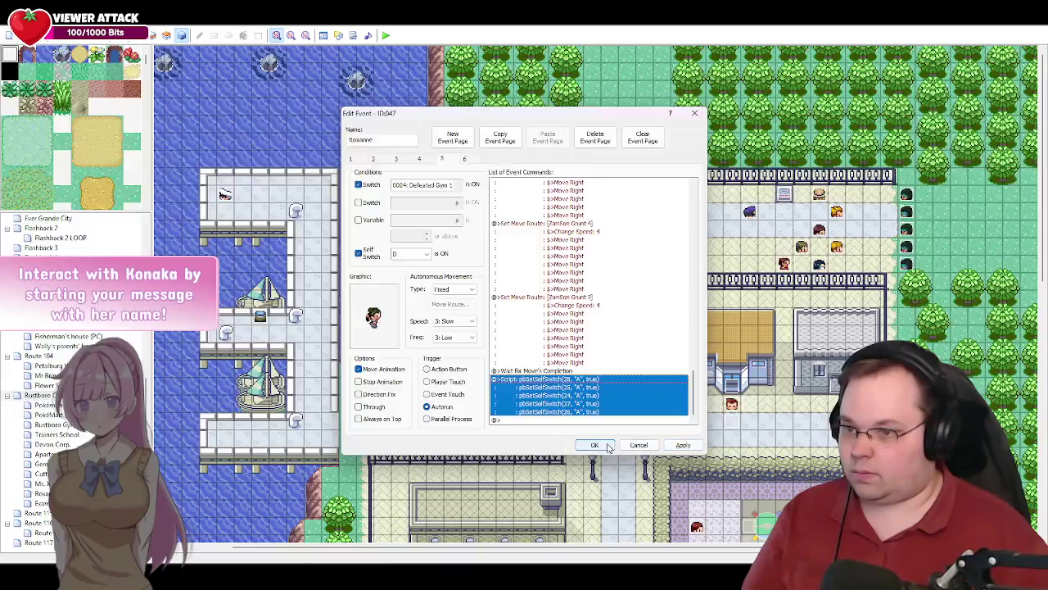
click(595, 444)
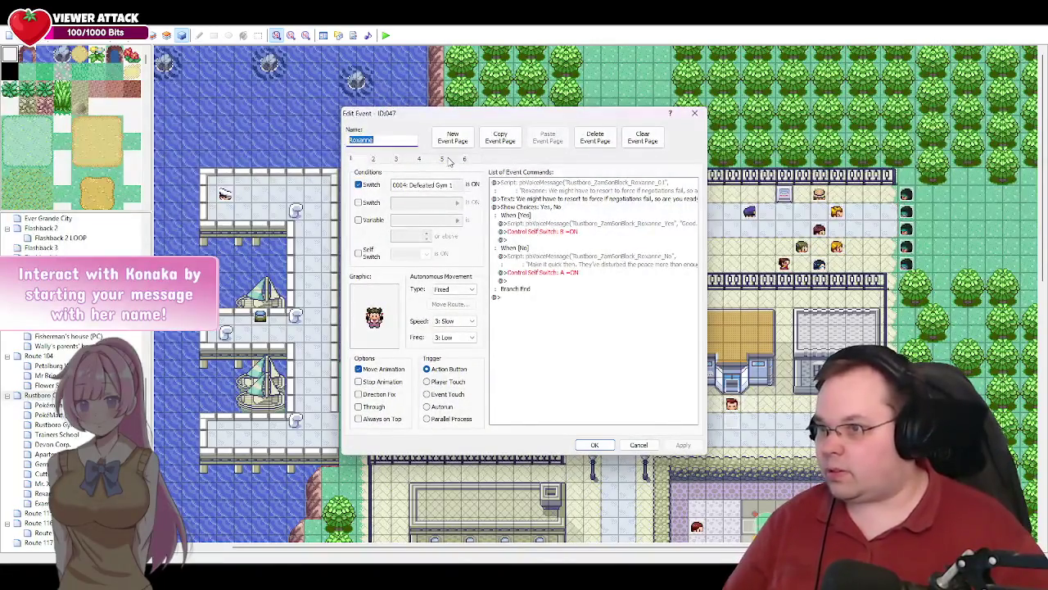
- Select the empty line ending page 5's commands and switch to the cutscene script document
click(442, 158)
drag(692, 209, 701, 404)
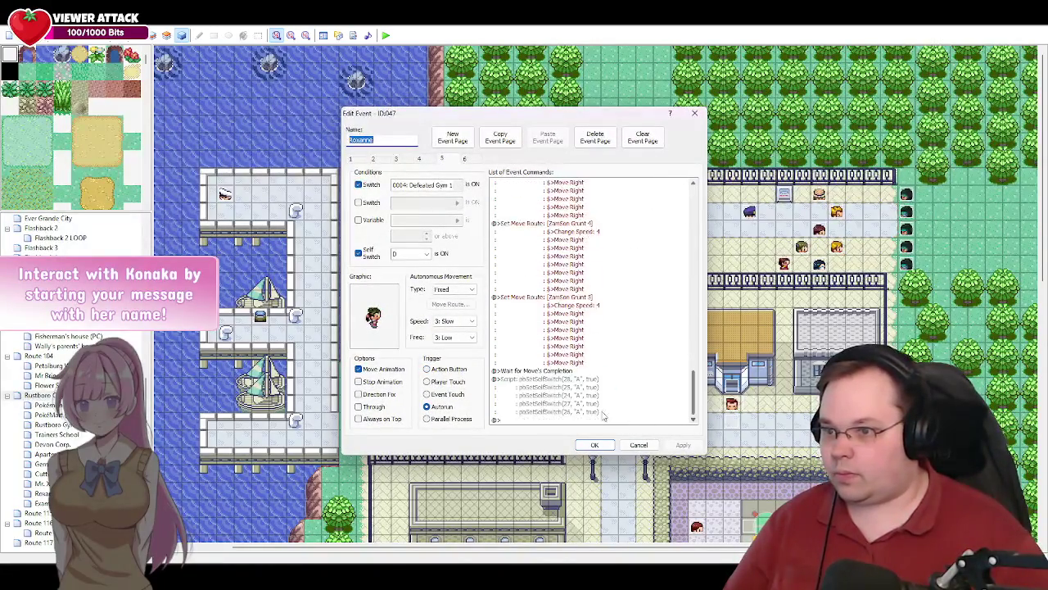
click(529, 420)
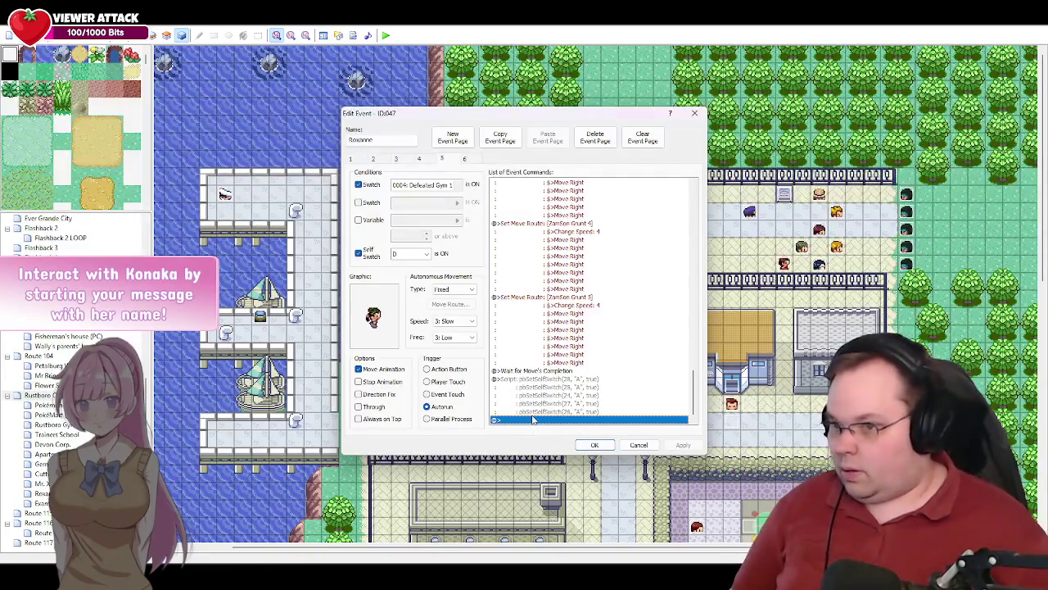
key(alt+Tab)
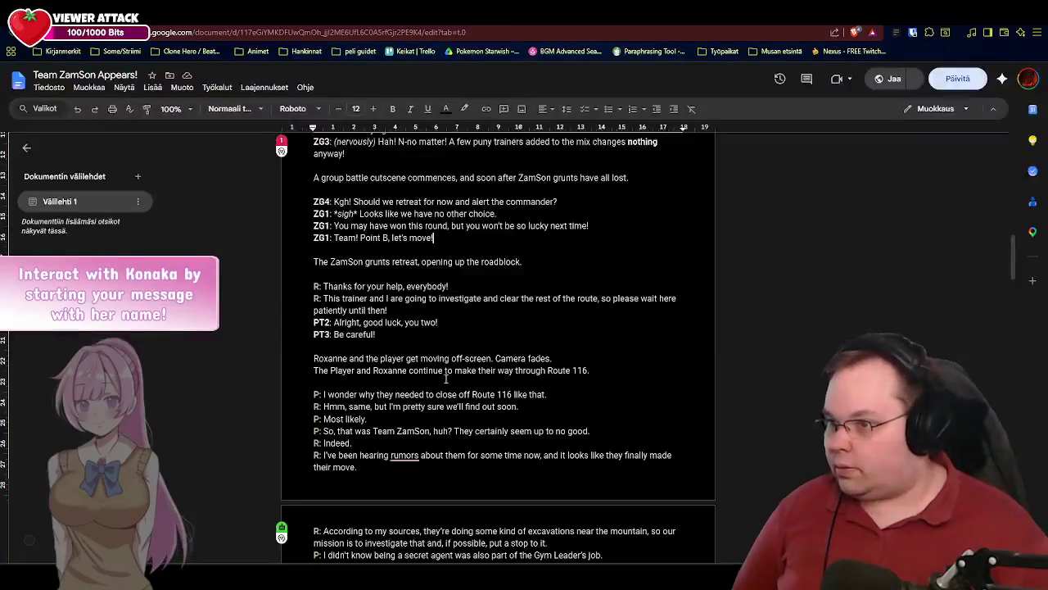
- Scroll the script and select 'Thanks for your help, everybody!', then return to RPG Maker
scroll(452, 272, down, 1)
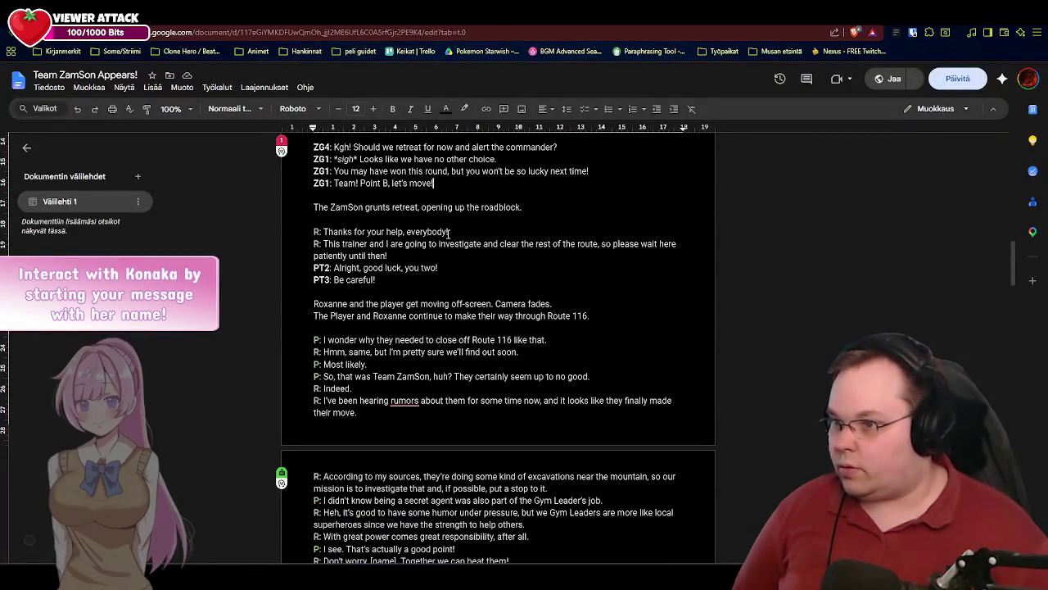
drag(451, 232, 314, 233)
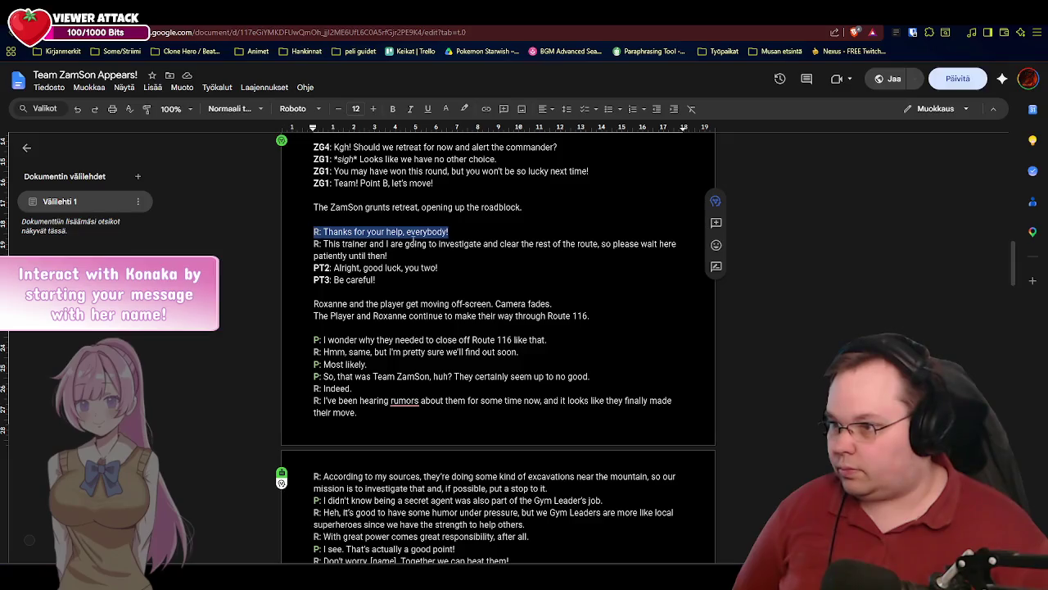
click(426, 233)
drag(451, 232, 326, 233)
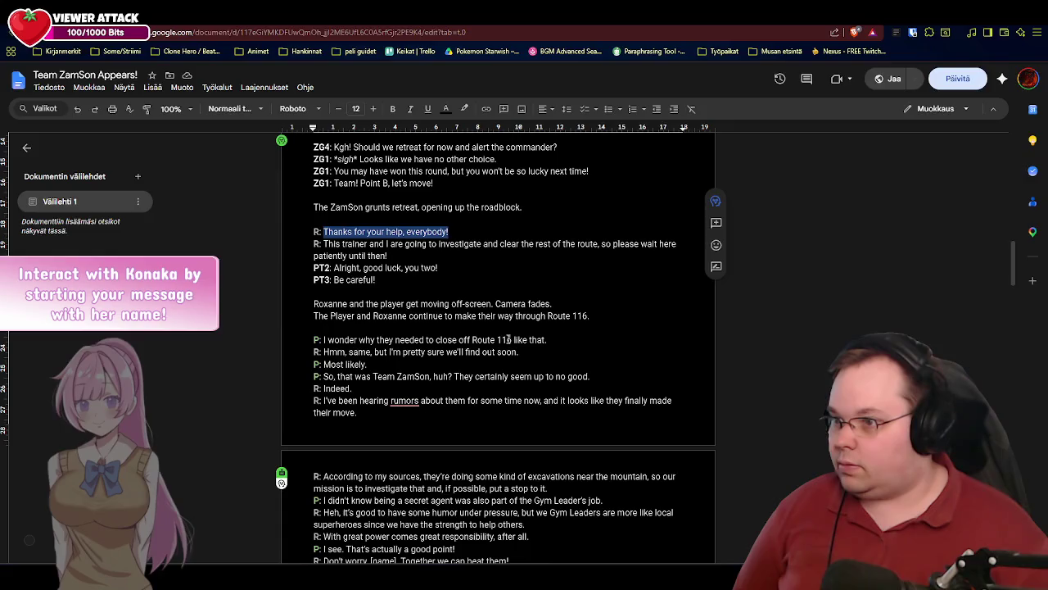
key(alt+Tab)
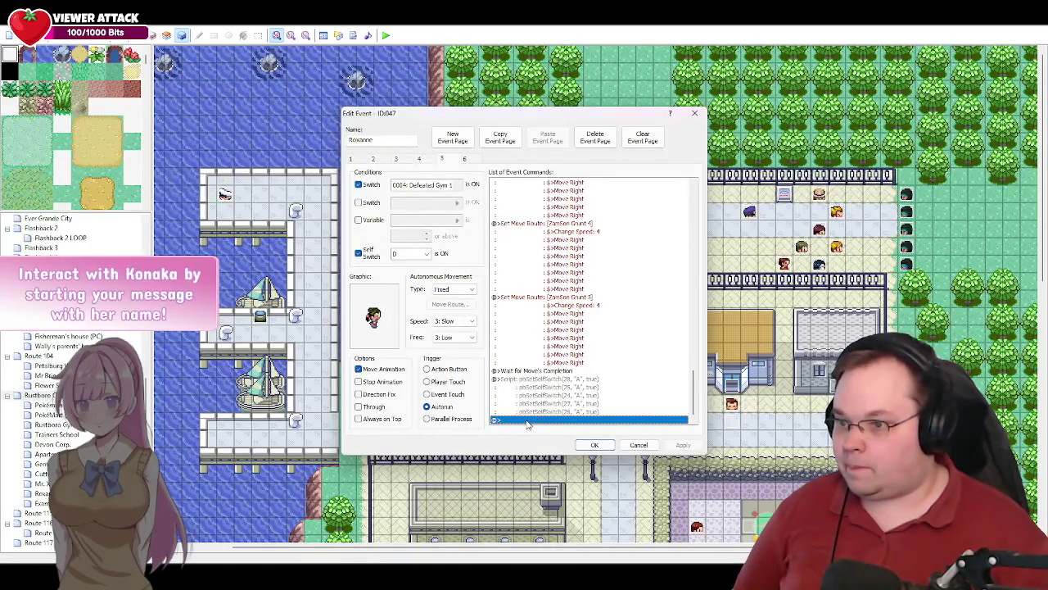
- Add a Set Move Route command making This event turn left
double_click(528, 420)
click(557, 319)
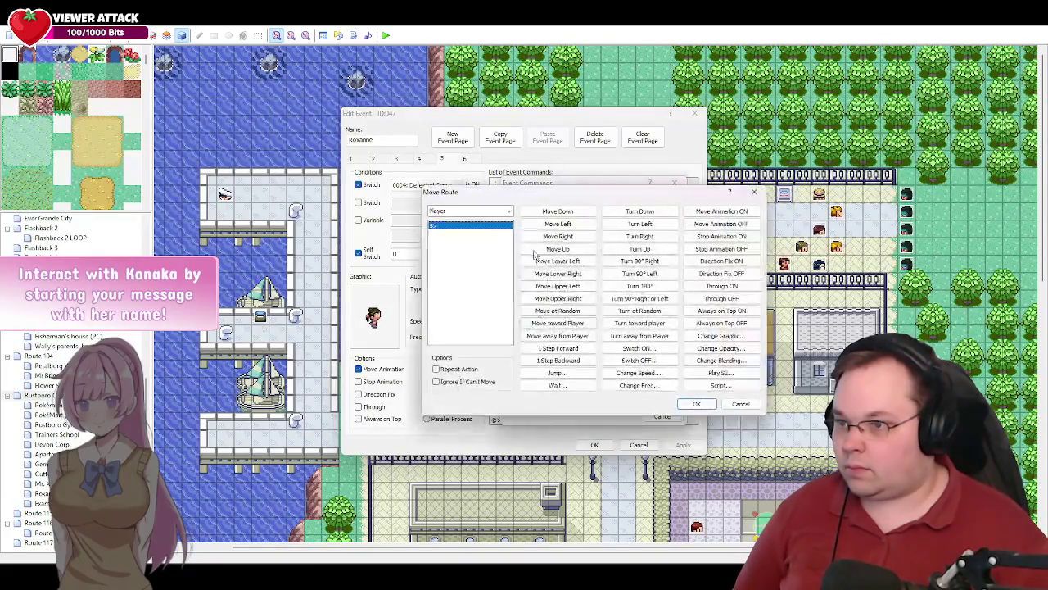
click(475, 212)
click(467, 229)
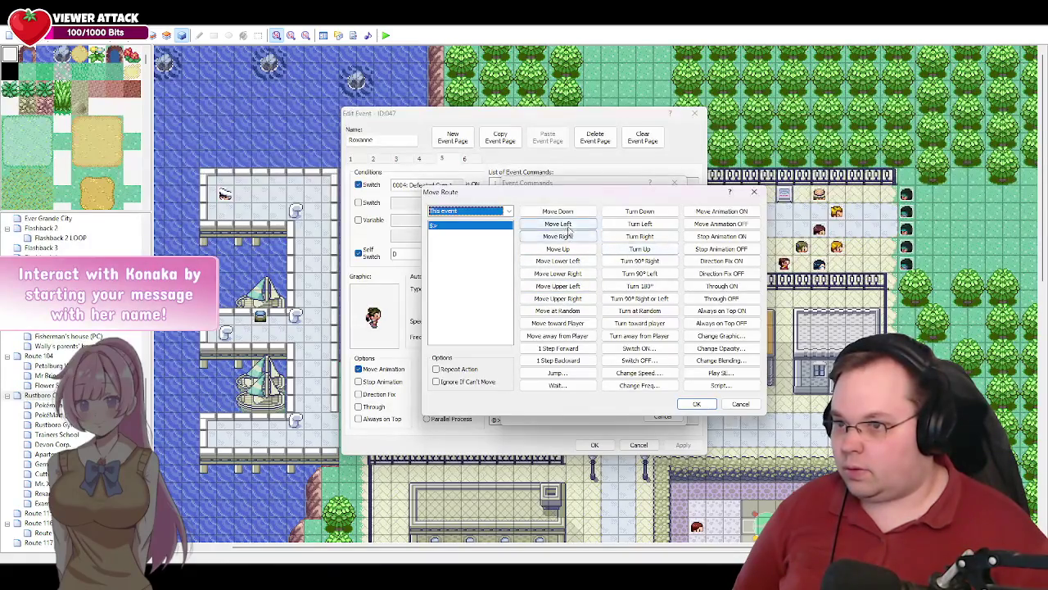
click(640, 223)
click(696, 404)
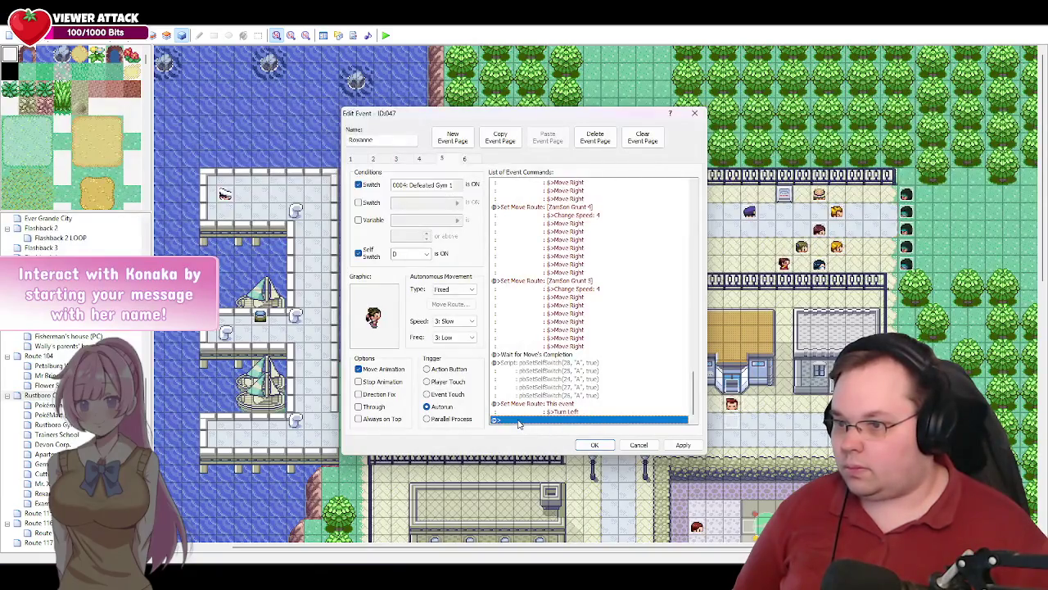
- Copy the Rustboro_ZamSonBlock_Roxanne_10 voice message line to the end of the command list
mouse_move(693, 397)
mouse_down()
mouse_move(695, 285)
mouse_move(694, 410)
mouse_up()
click(620, 298)
click(553, 420)
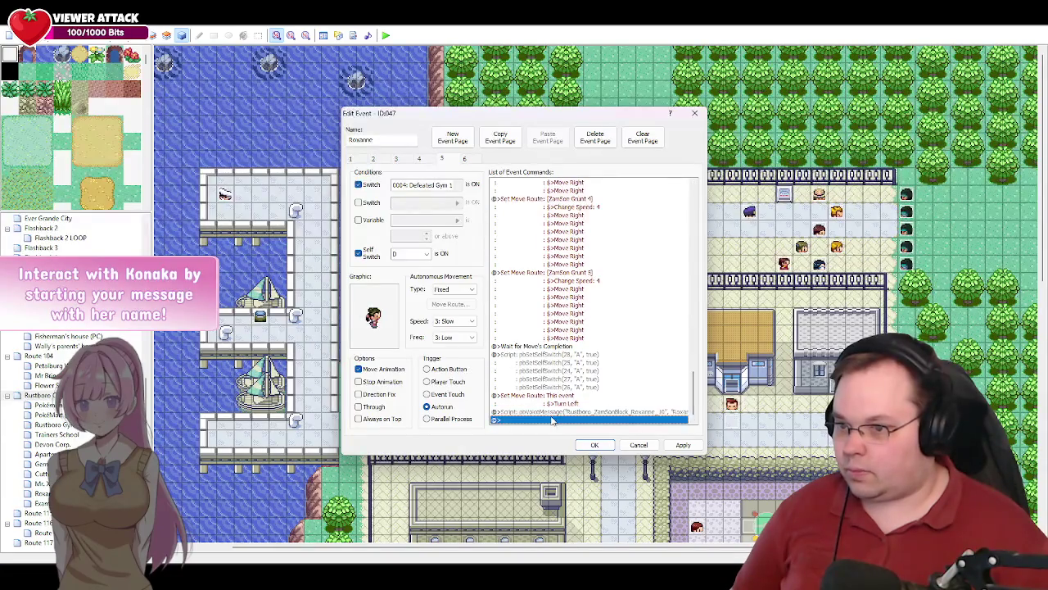
- Make the copied voice line Roxanne_11, replacing 'You were saying~?' with 'Thanks for your help, everybody!'
double_click(553, 411)
key(BackSpace)
text(1)
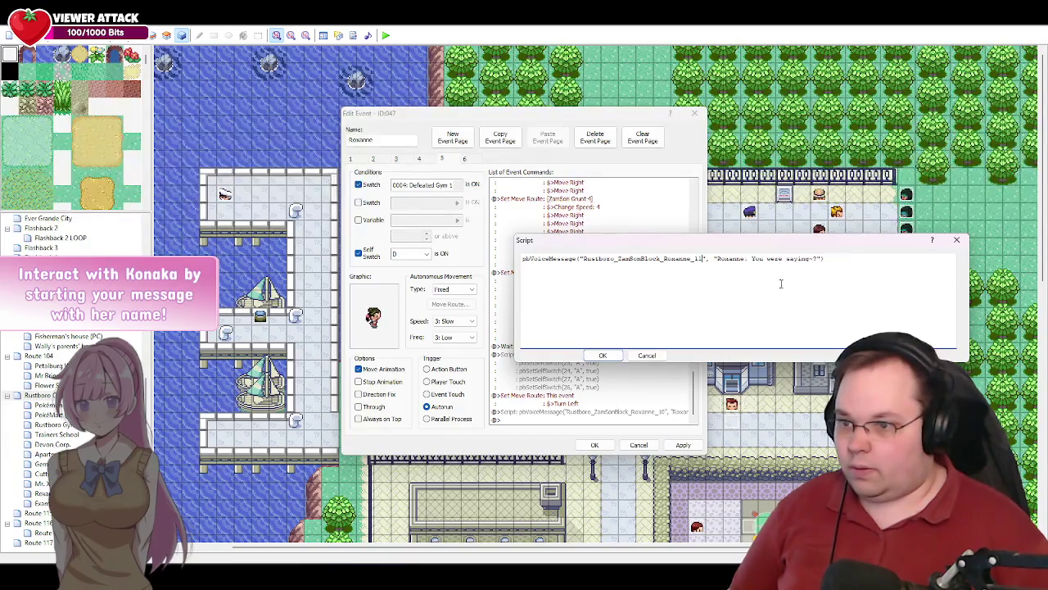
click(813, 259)
drag(819, 259, 748, 259)
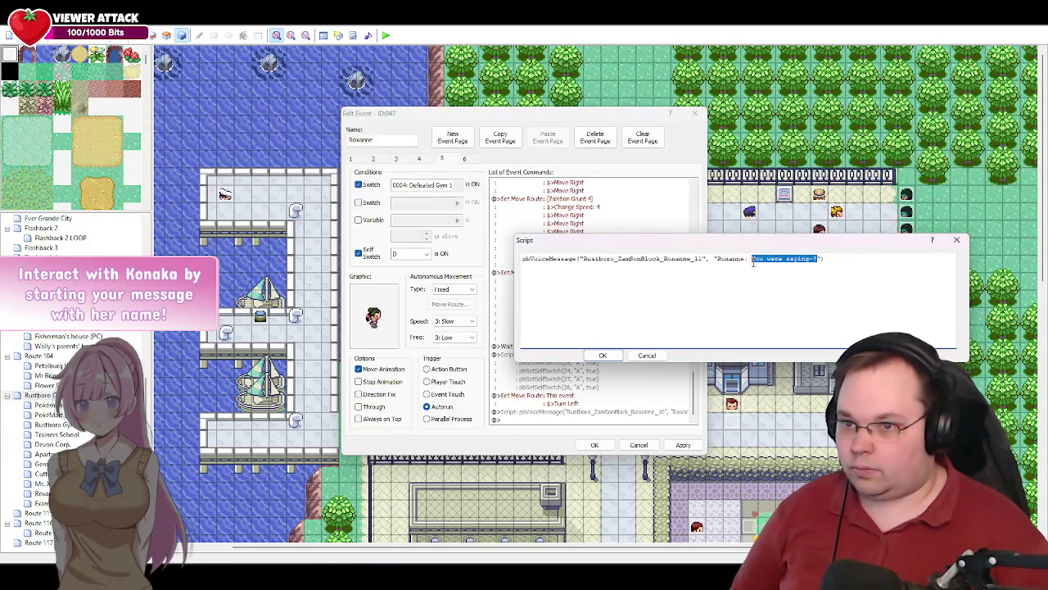
key(alt+Tab)
key(ctrl+c)
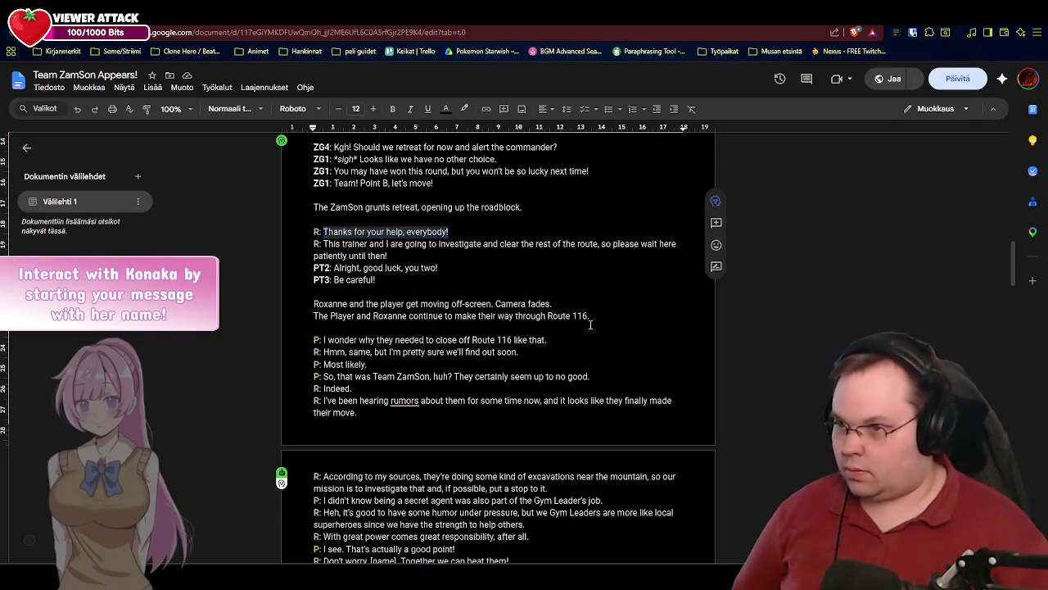
key(alt+Tab)
key(ctrl+v)
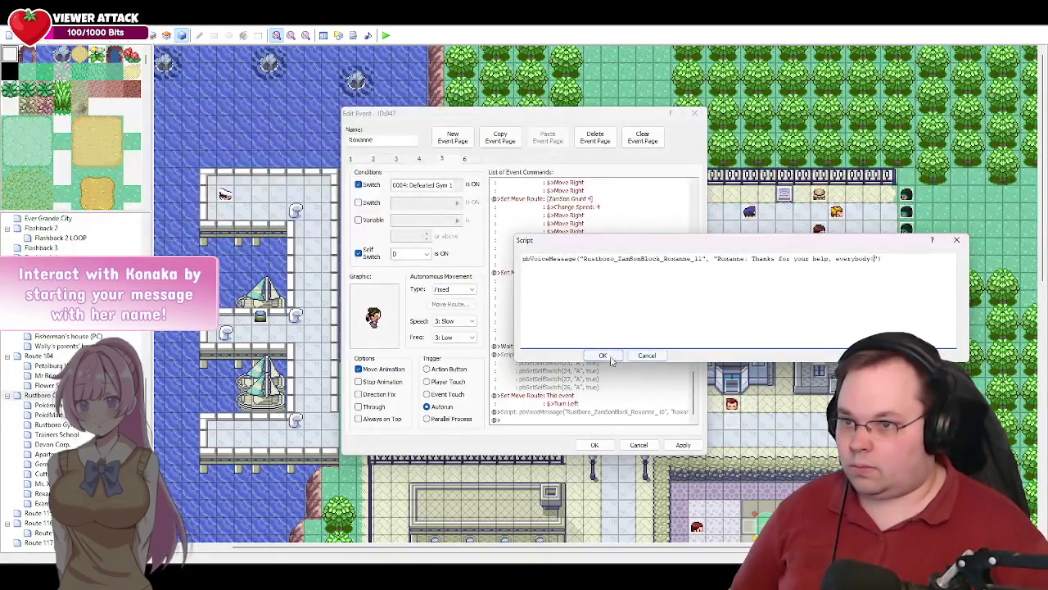
click(603, 356)
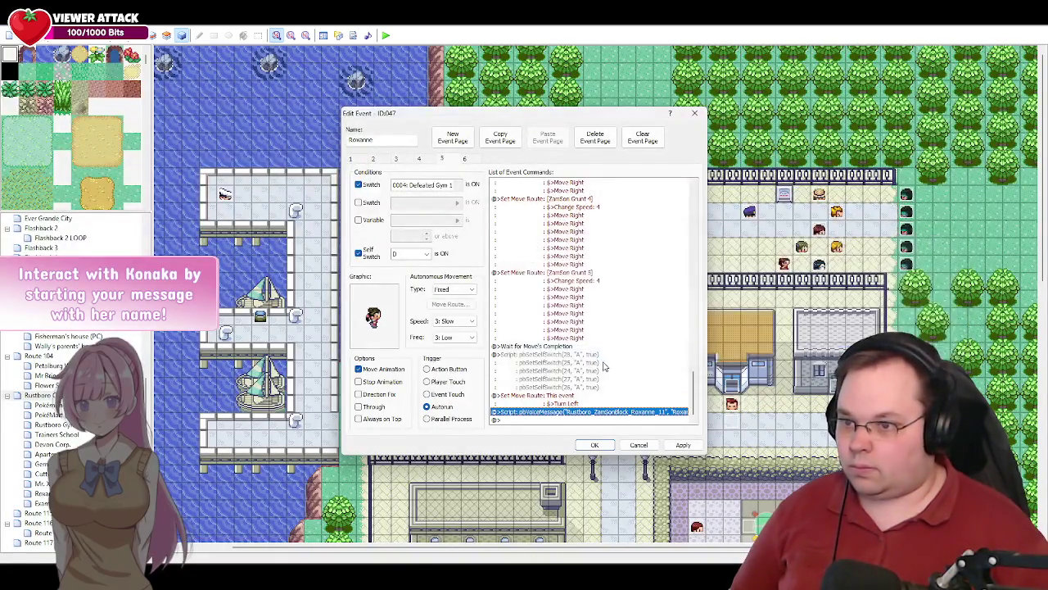
- Duplicate it as Roxanne_12 with Roxanne's line asking everyone to wait while they investigate
key(ctrl+c)
key(ctrl+v)
double_click(555, 411)
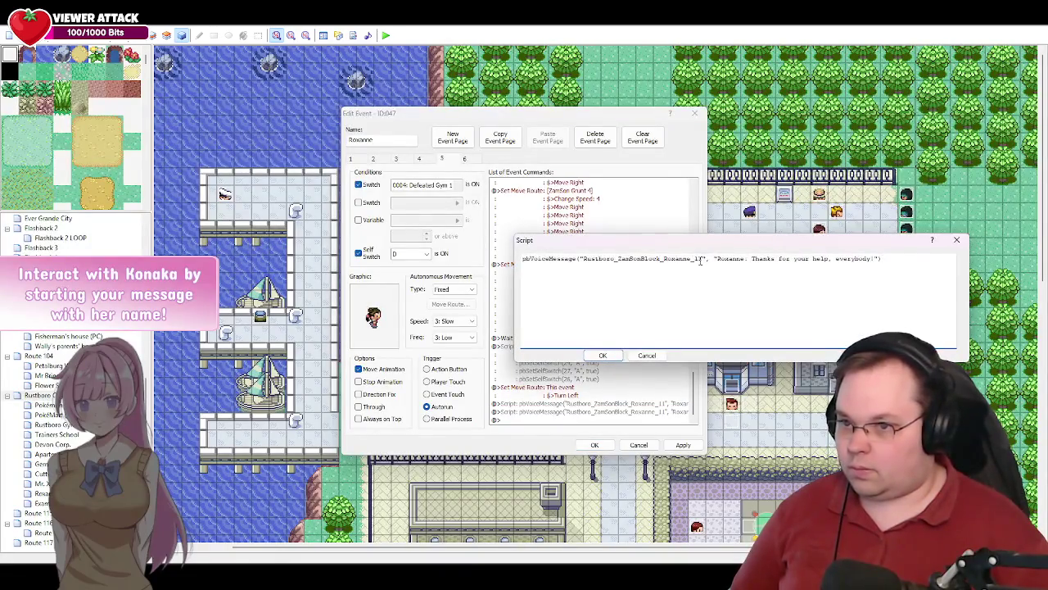
key(BackSpace)
text(2)
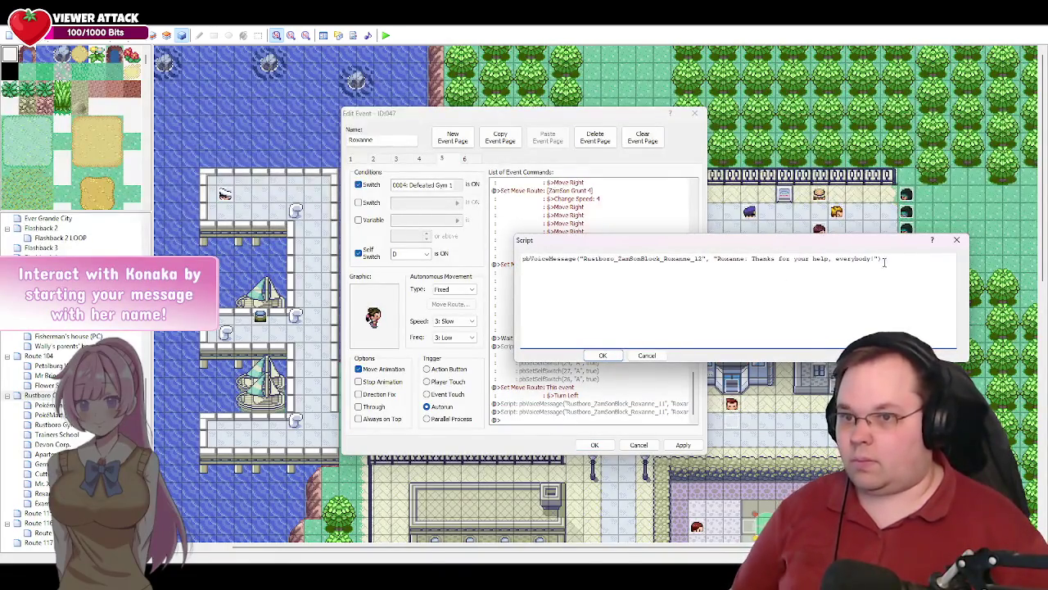
drag(873, 259, 718, 259)
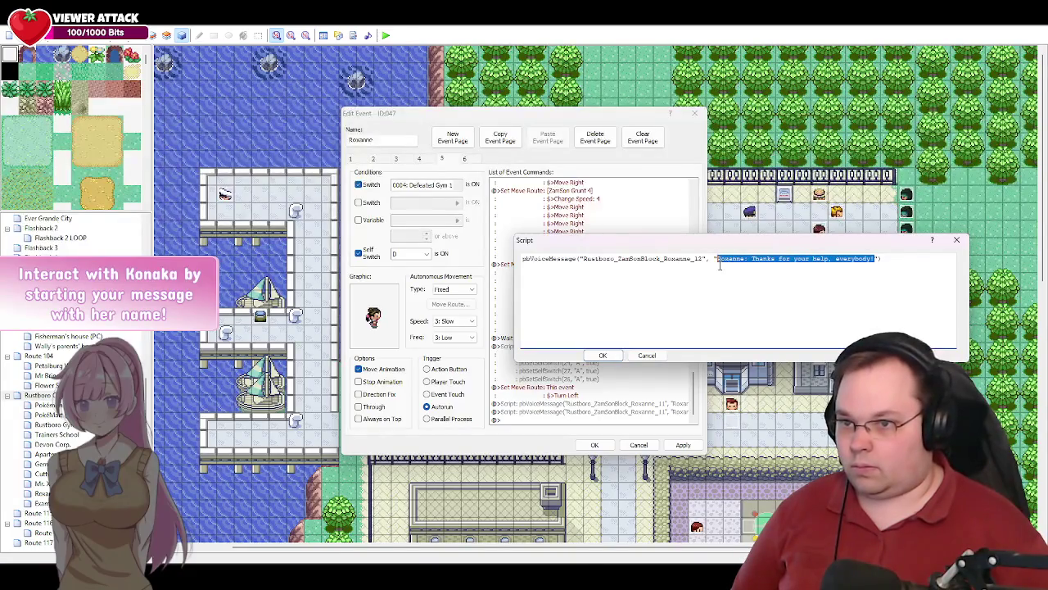
key(alt+Tab)
drag(396, 256, 325, 244)
key(ctrl+c)
key(alt+Tab)
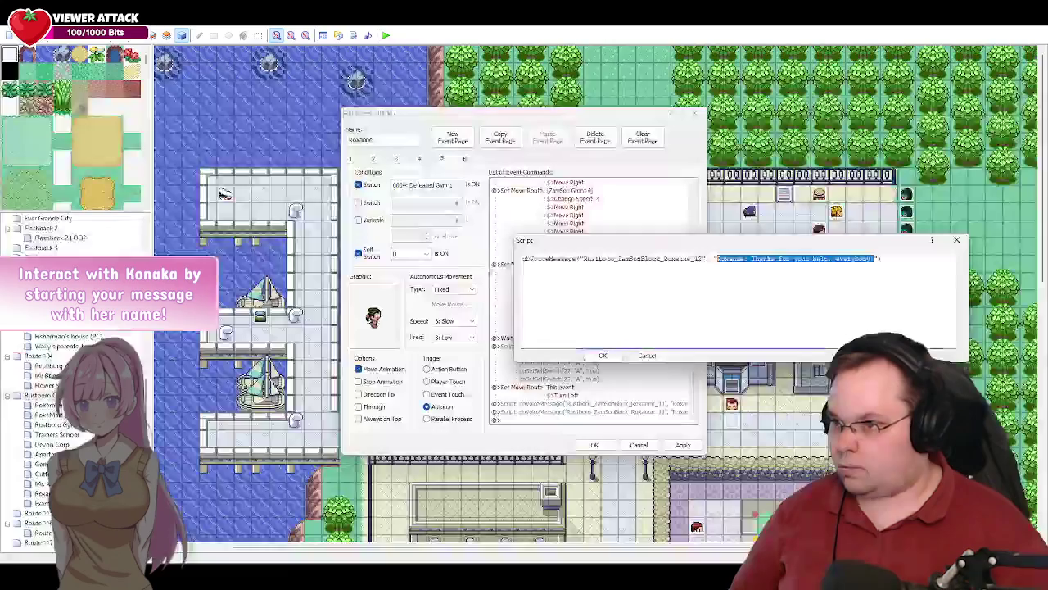
key(ctrl+v)
- Break the Roxanne_12 dialogue across lines, confirm it, and select the list's empty end
click(717, 258)
key(Return)
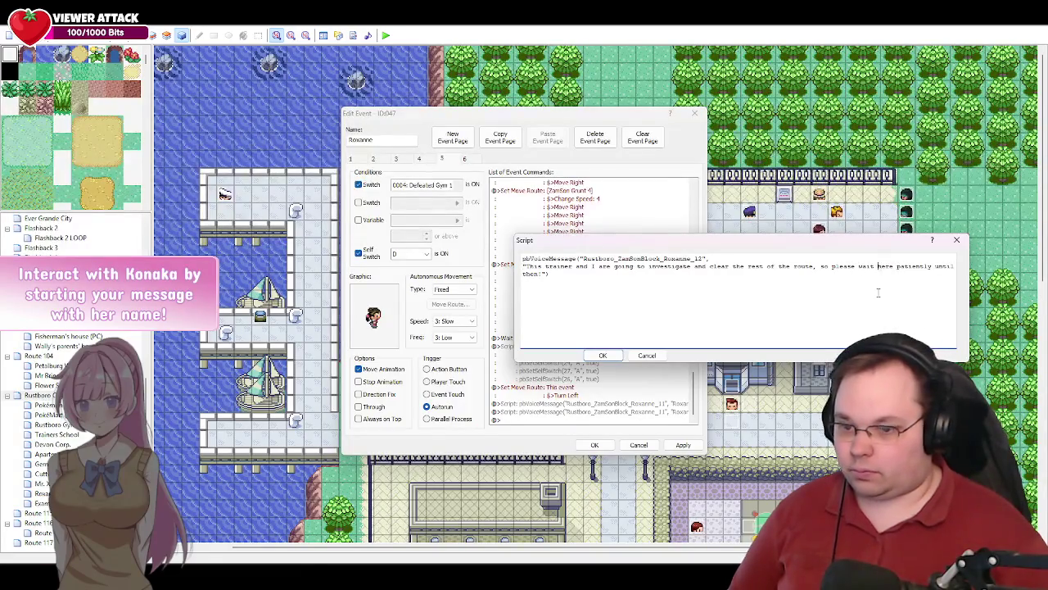
key(Return)
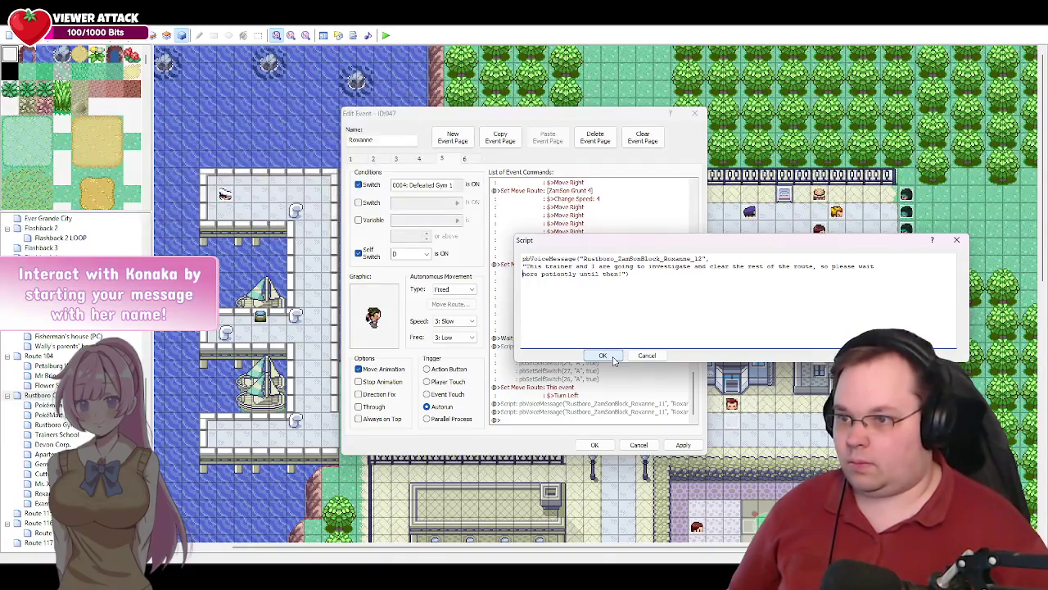
click(613, 358)
scroll(596, 380, down, 1)
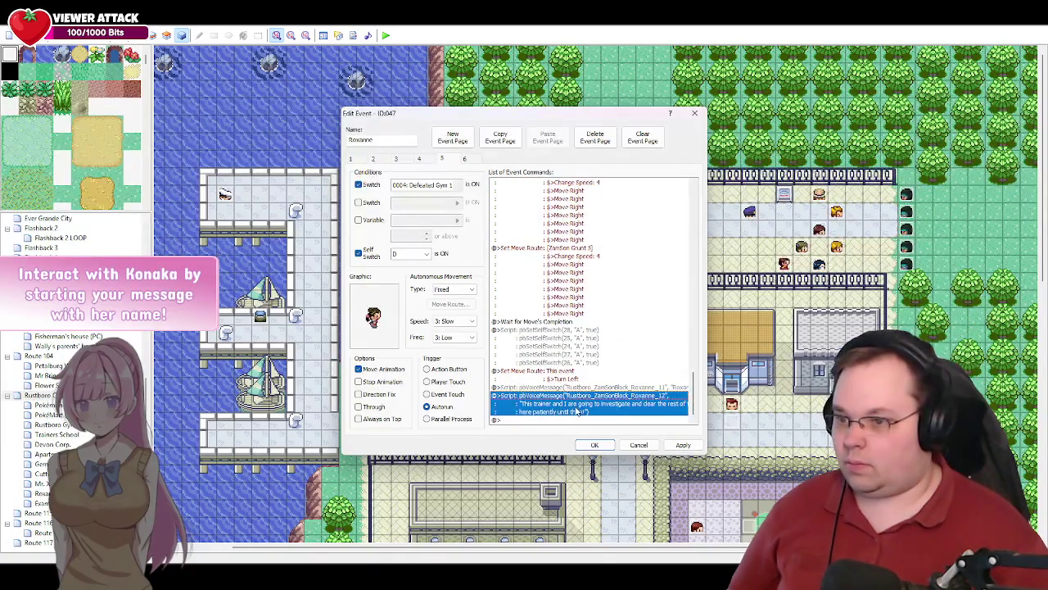
click(540, 420)
- Select Trainer 2's reply 'Alright, good luck, you two!' in the script document
key(alt+Tab)
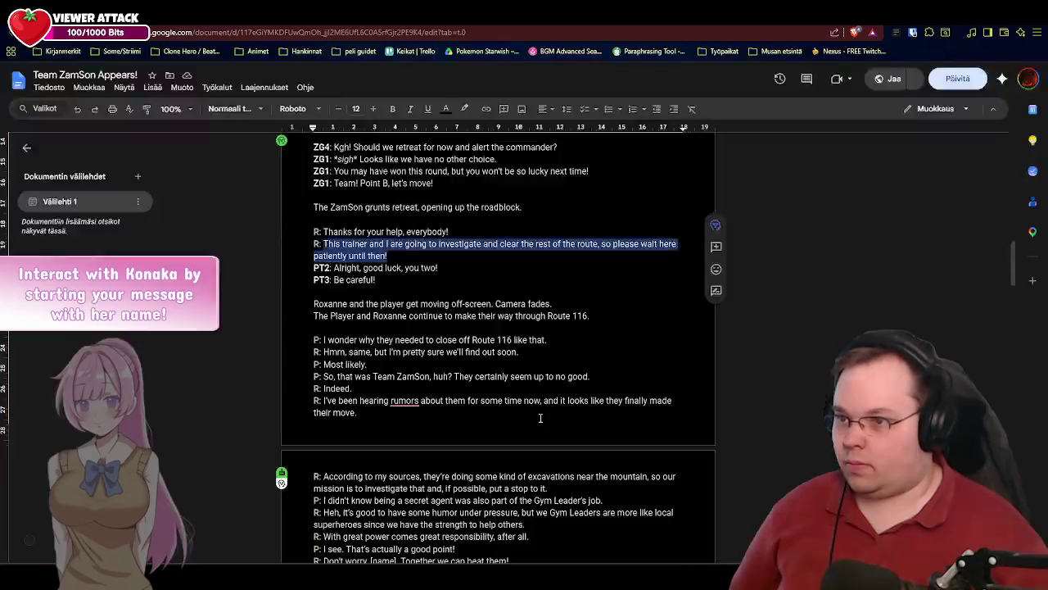
click(442, 269)
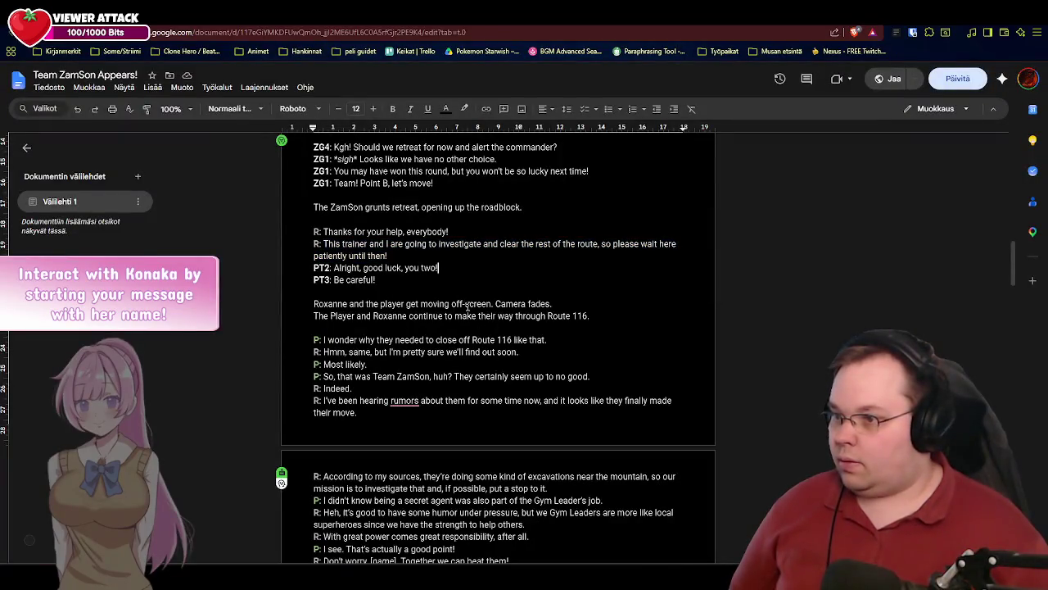
drag(440, 269, 335, 274)
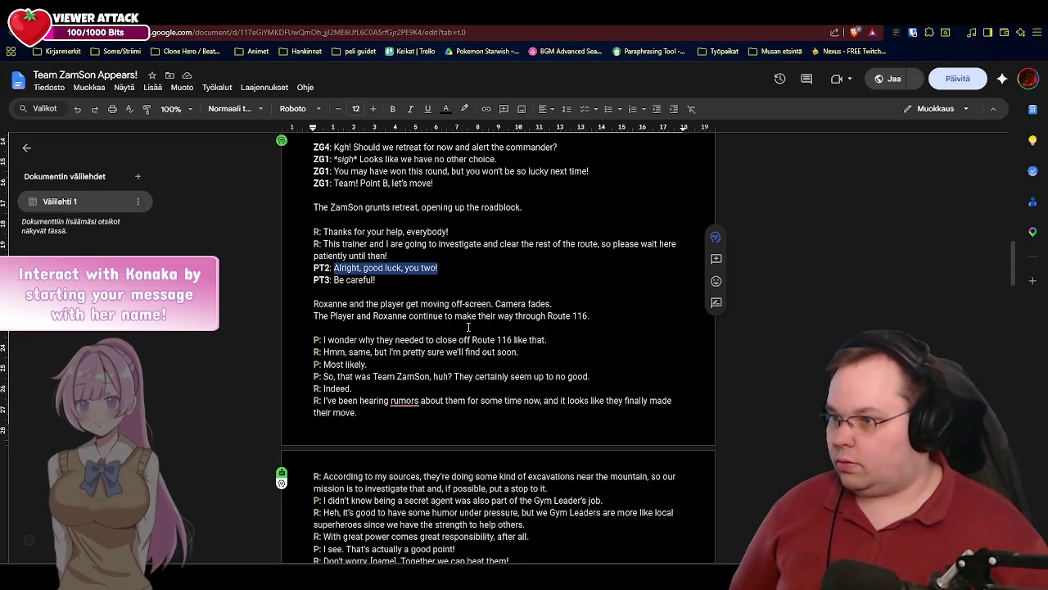
key(alt+Tab)
- Copy the PT2_01 and PT3_01 voice line commands and paste them at the end of the list
drag(693, 397, 686, 286)
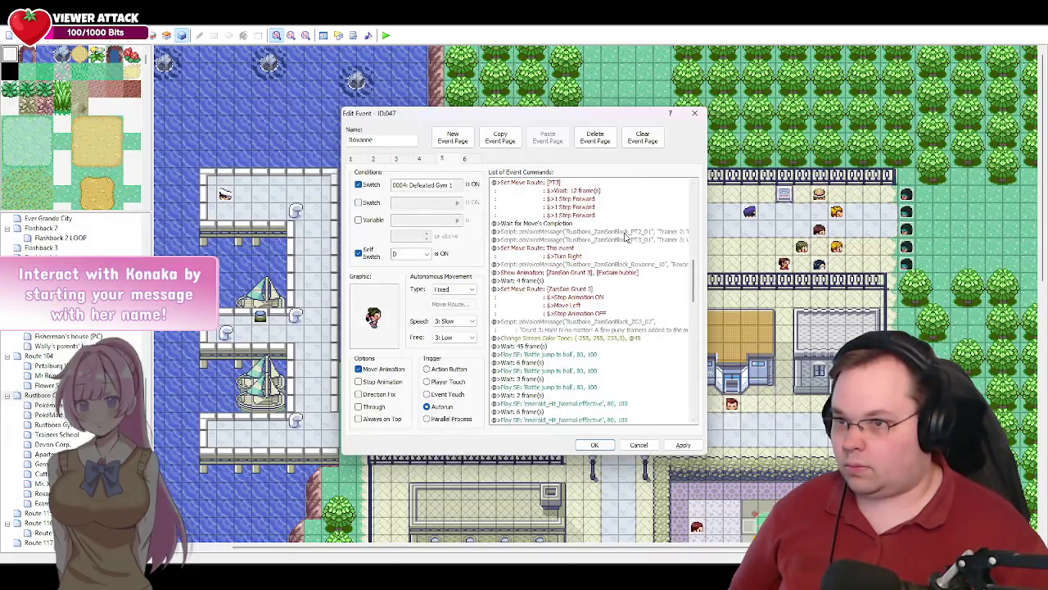
click(626, 232)
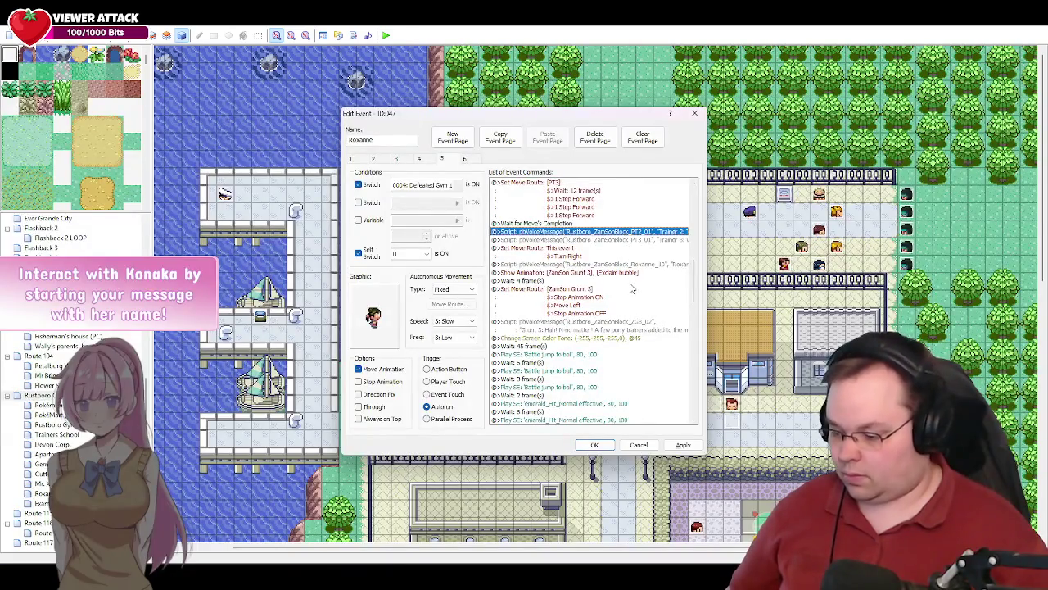
shift+click(615, 242)
drag(692, 281, 692, 393)
click(561, 422)
key(ctrl+v)
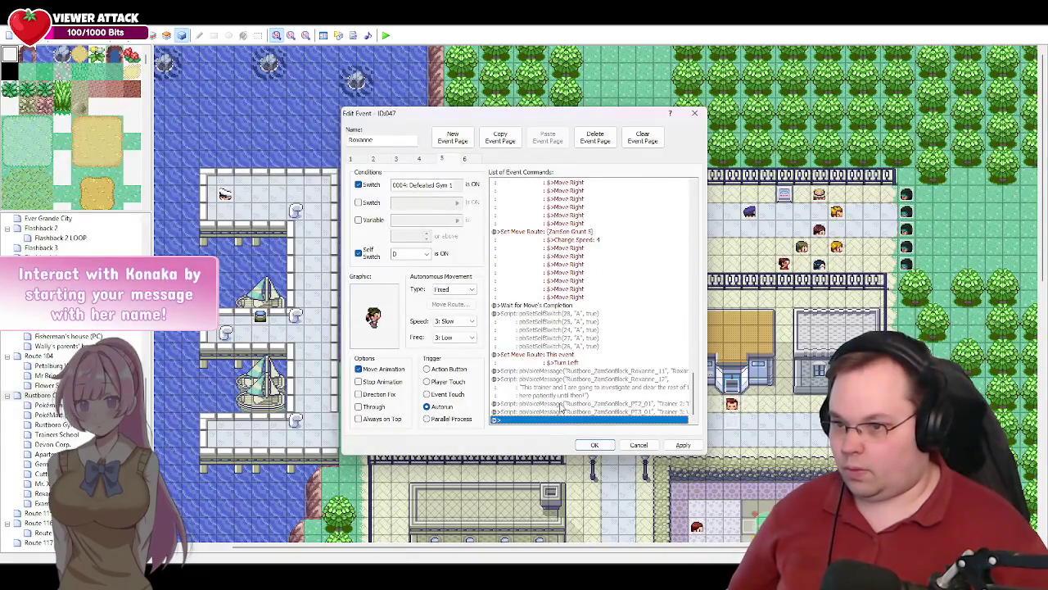
- Change the first copy to clip PT2_02 with the text 'Alright, good luck, you two!'
double_click(562, 403)
click(686, 258)
key(BackSpace)
text(2)
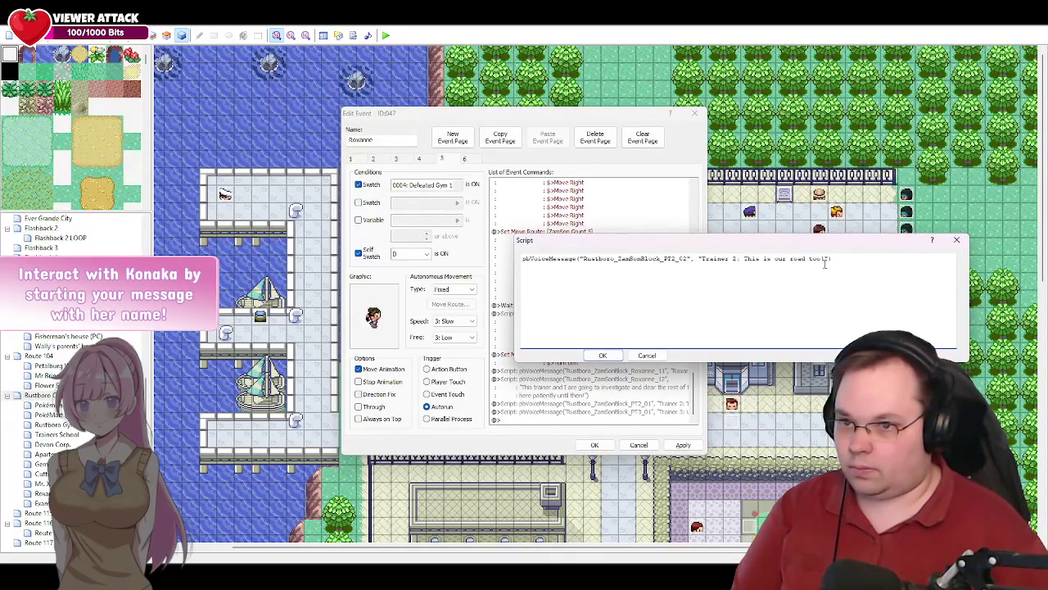
drag(823, 259, 744, 258)
key(alt+Tab)
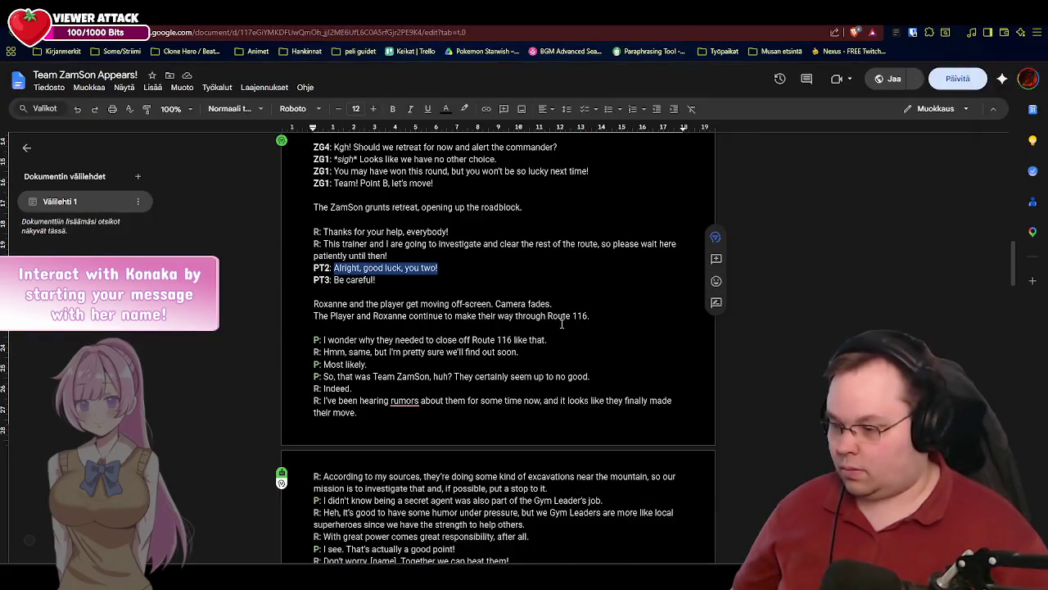
key(alt+Tab)
key(ctrl+v)
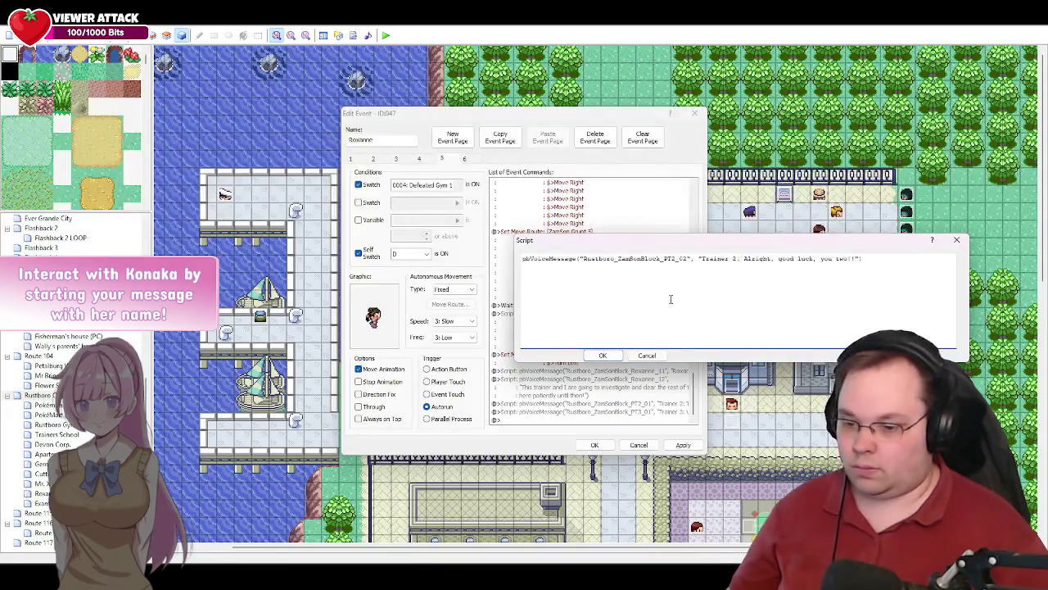
click(604, 355)
double_click(613, 413)
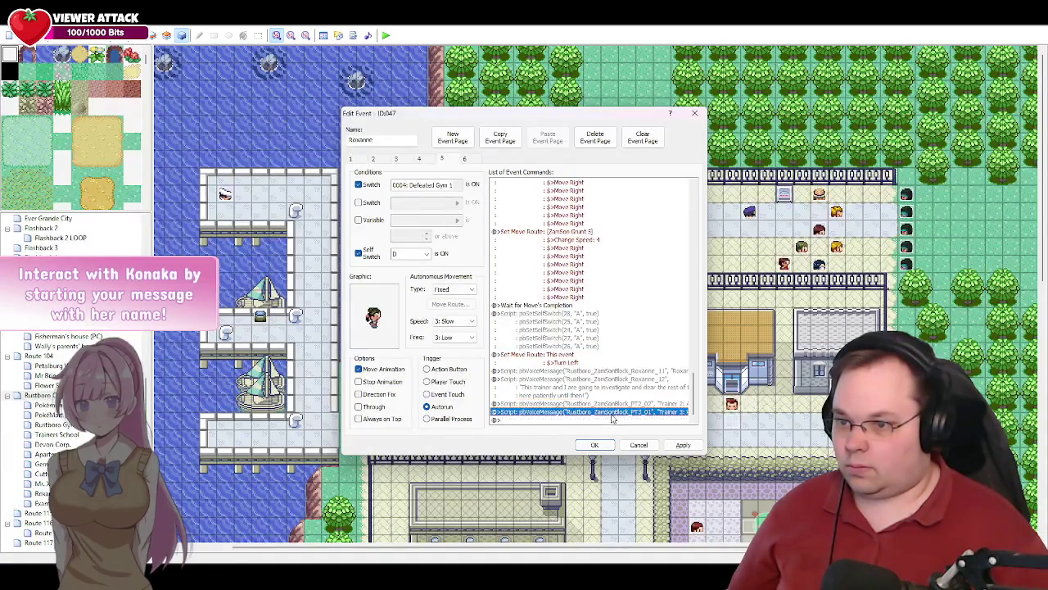
- Change the second copy to clip PT3_02 with Trainer 3 saying 'Be careful!'
drag(894, 258, 744, 262)
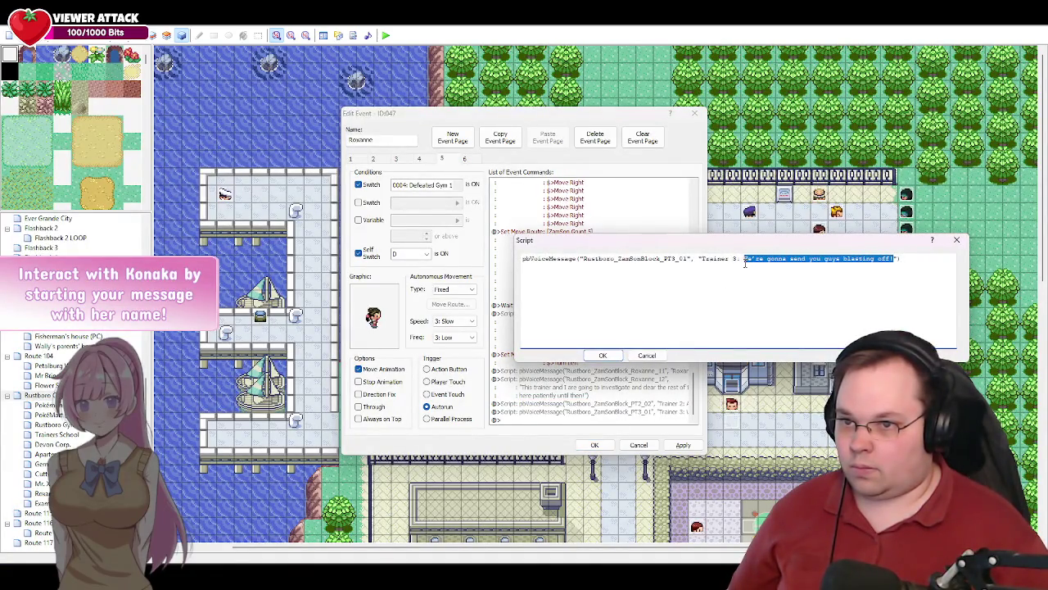
click(690, 259)
key(BackSpace)
text(2)
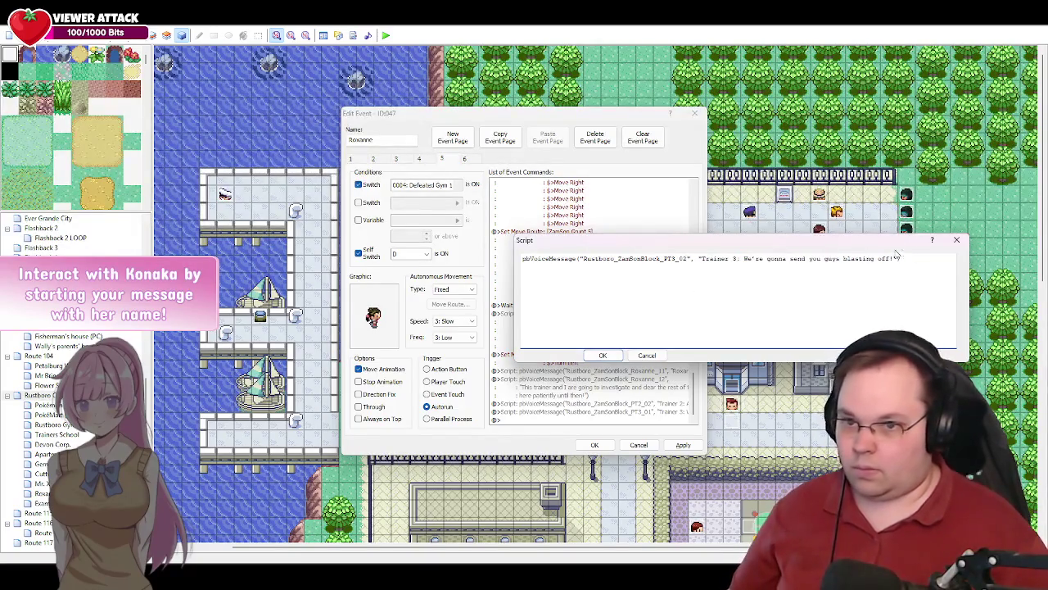
drag(894, 258, 744, 262)
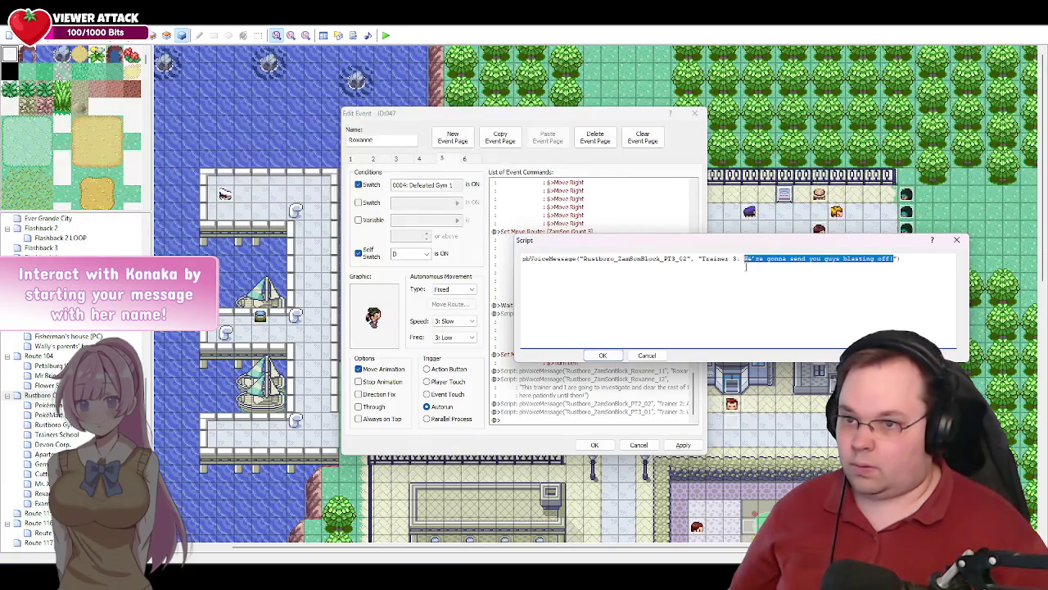
key(alt+Tab)
drag(376, 279, 333, 280)
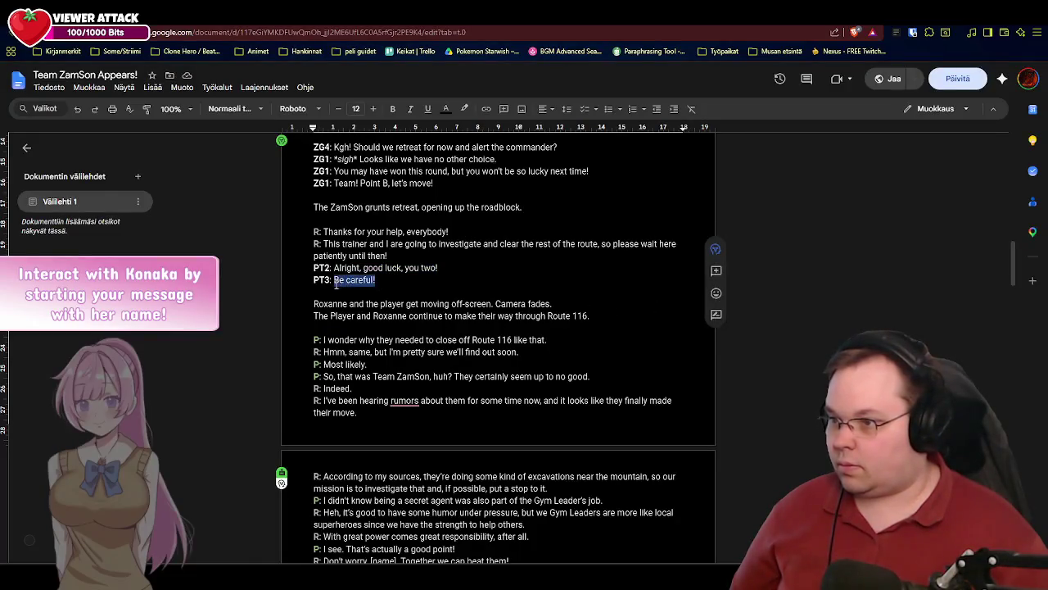
key(ctrl+c)
key(alt+Tab)
key(ctrl+v)
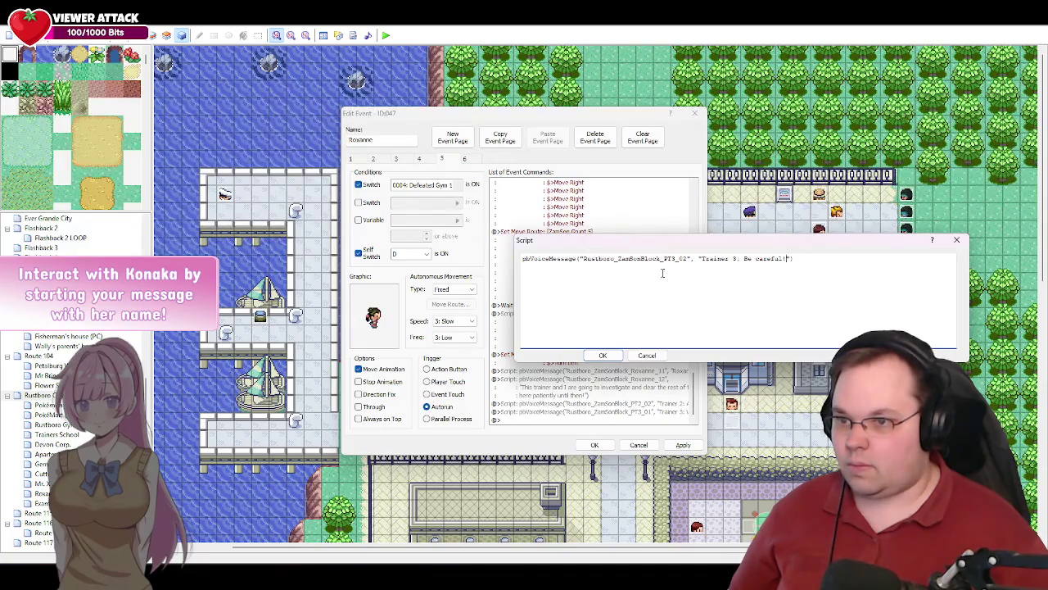
click(599, 357)
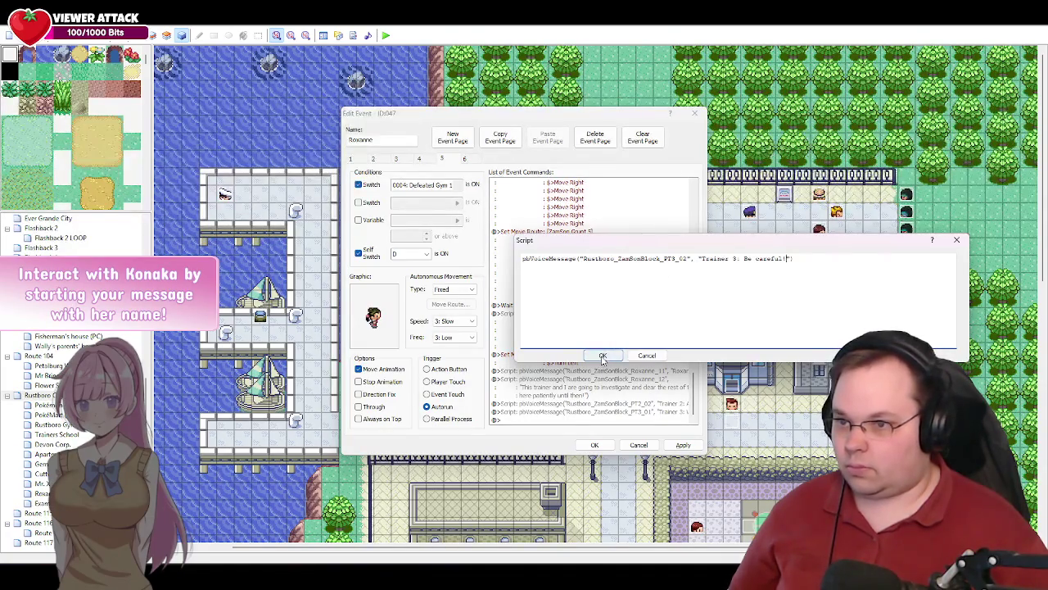
- Apply the changes to Roxanne's event and select the empty end of the command list
click(683, 445)
click(548, 422)
key(alt+Tab)
key(Right)
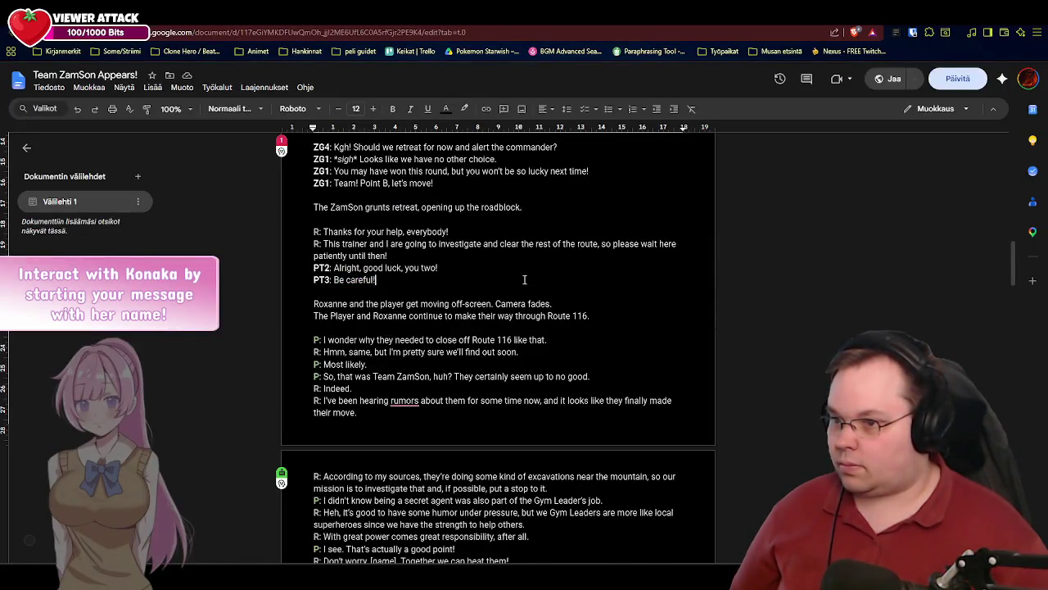
key(alt+Tab)
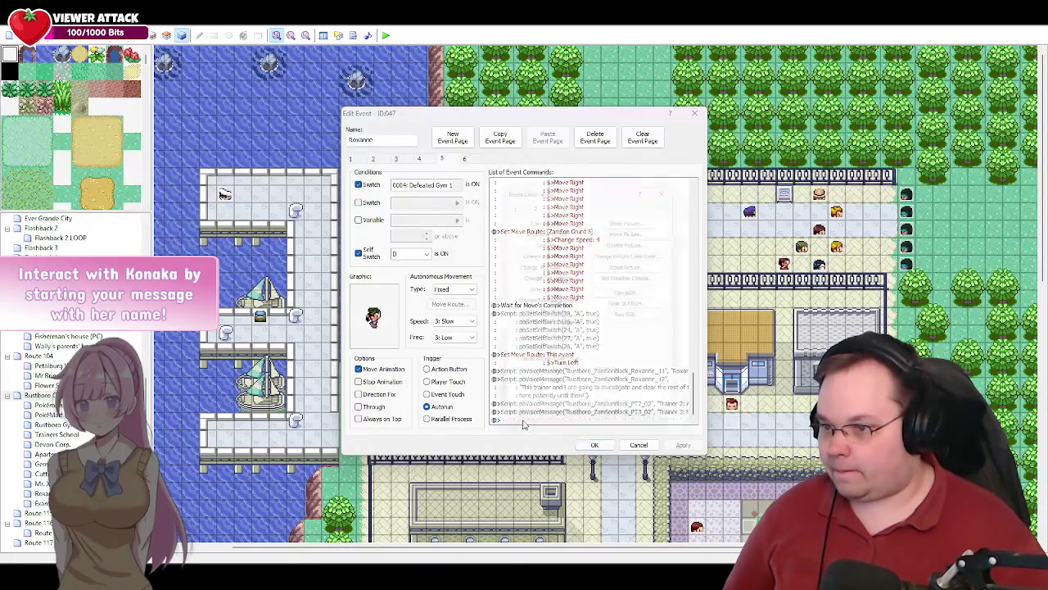
- Append a Change Screen Color Tone to black (RGB -255) over 40 frames
double_click(524, 422)
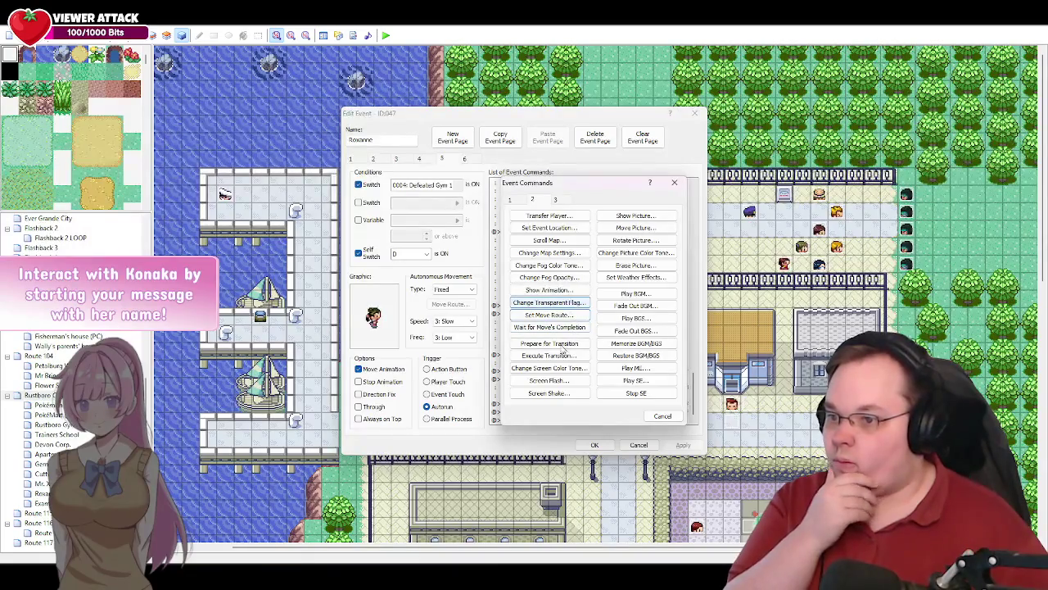
click(549, 368)
double_click(538, 334)
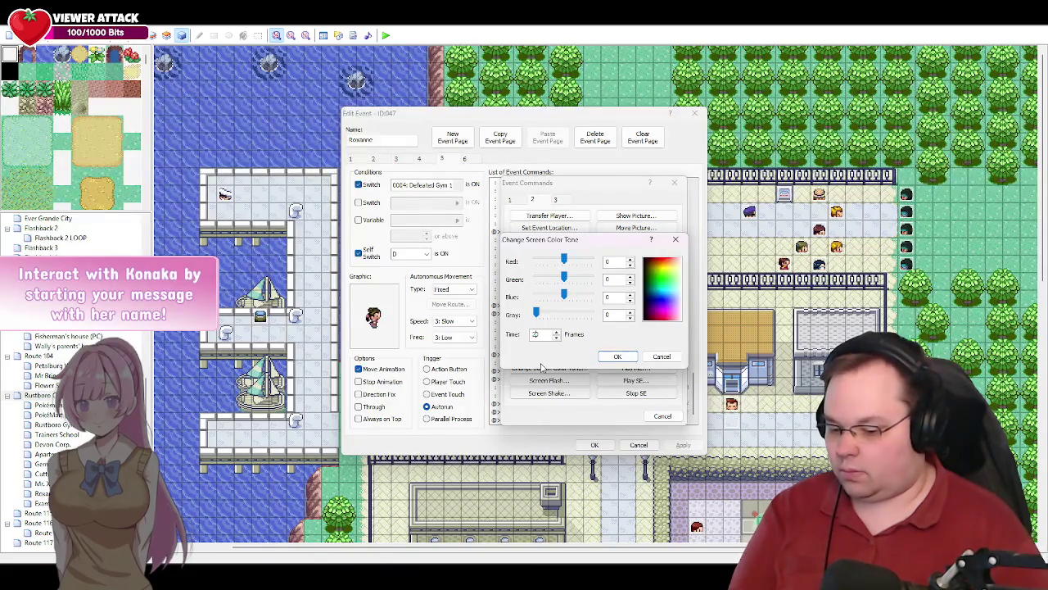
mouse_move(565, 259)
mouse_down()
mouse_move(530, 259)
mouse_move(536, 295)
mouse_up()
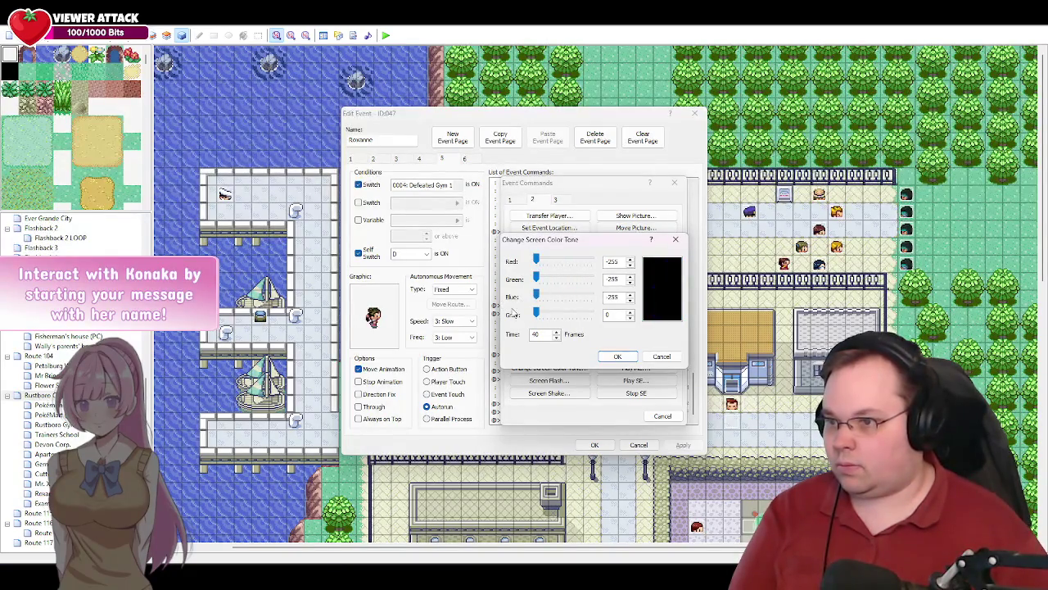
click(619, 355)
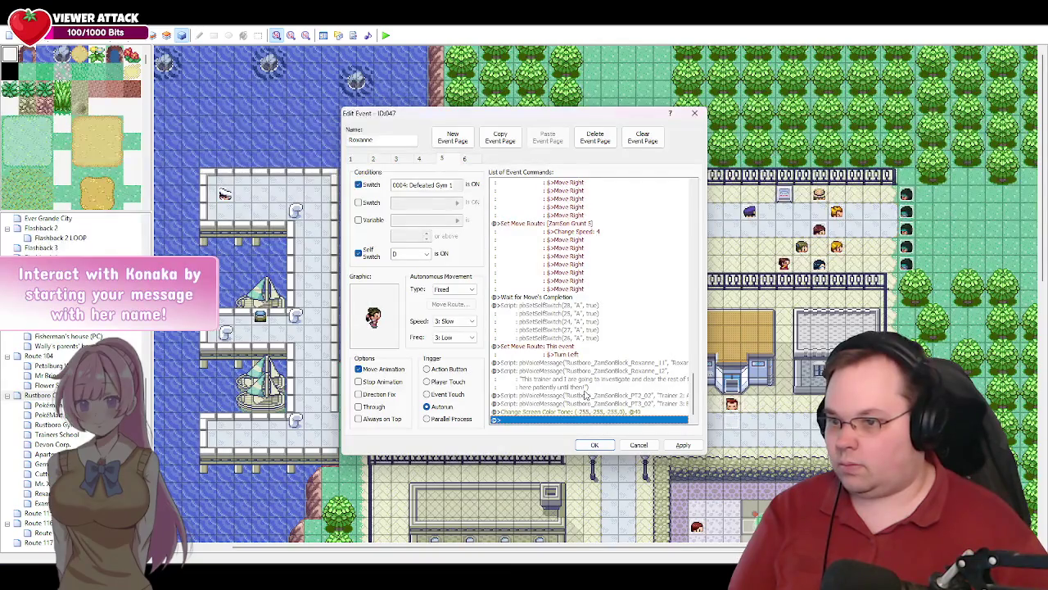
double_click(506, 421)
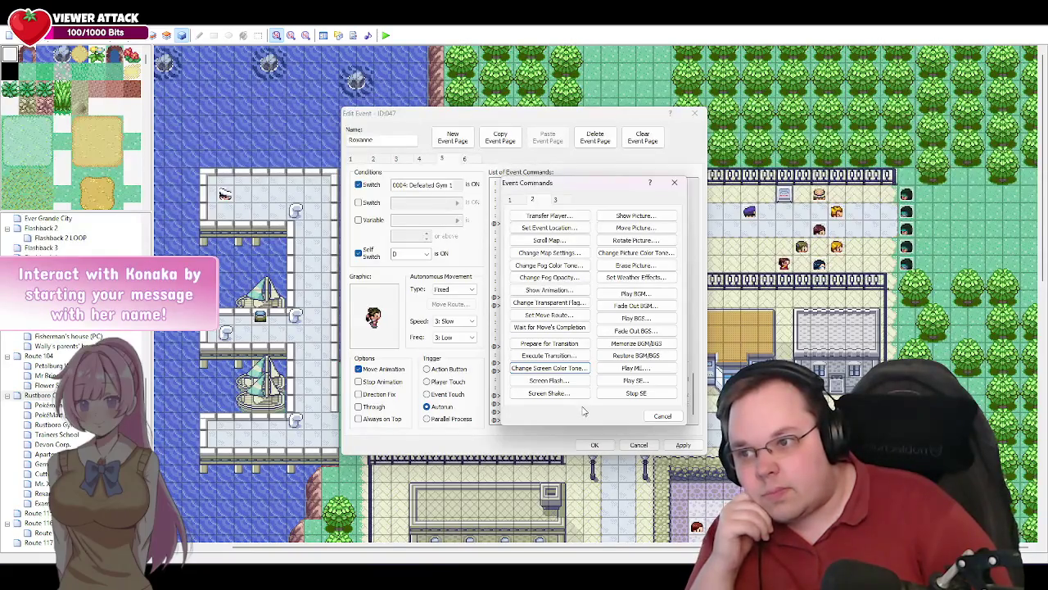
- Insert a Conditional Branch using the script condition $player.gender == 0
click(520, 200)
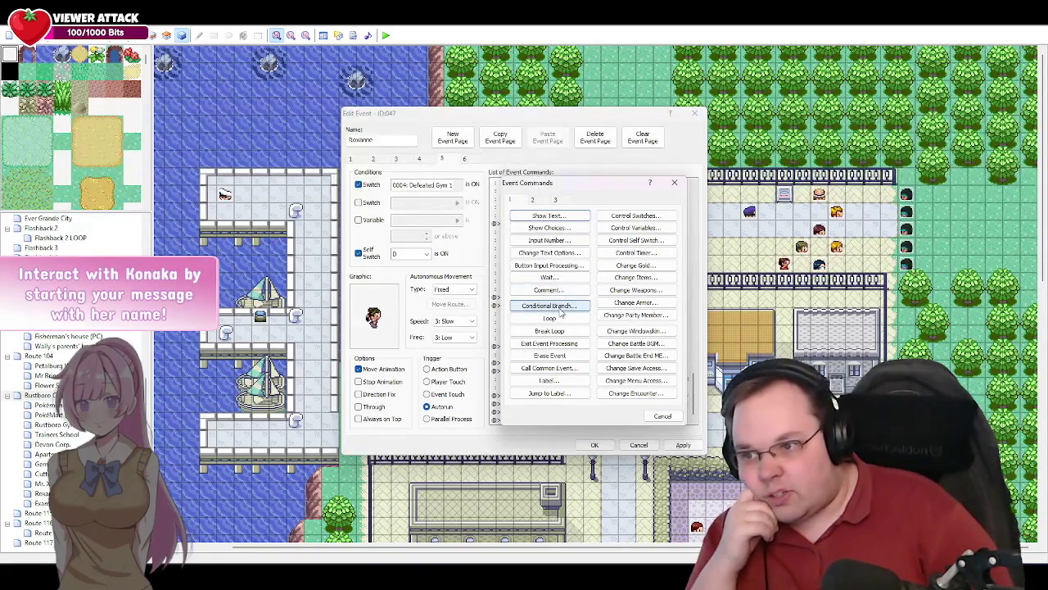
click(560, 310)
click(561, 231)
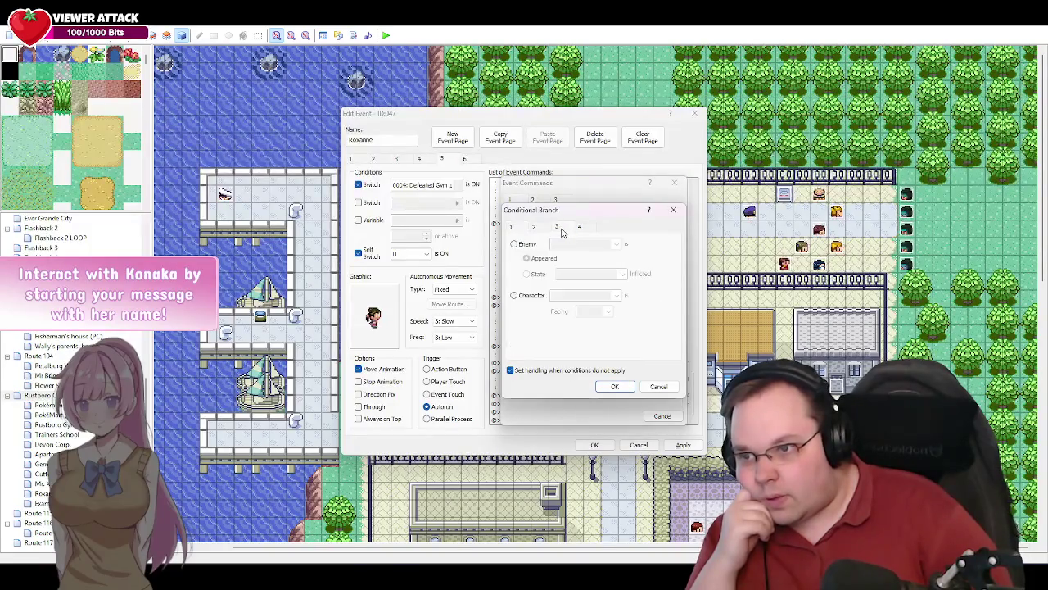
click(581, 229)
click(515, 333)
click(545, 370)
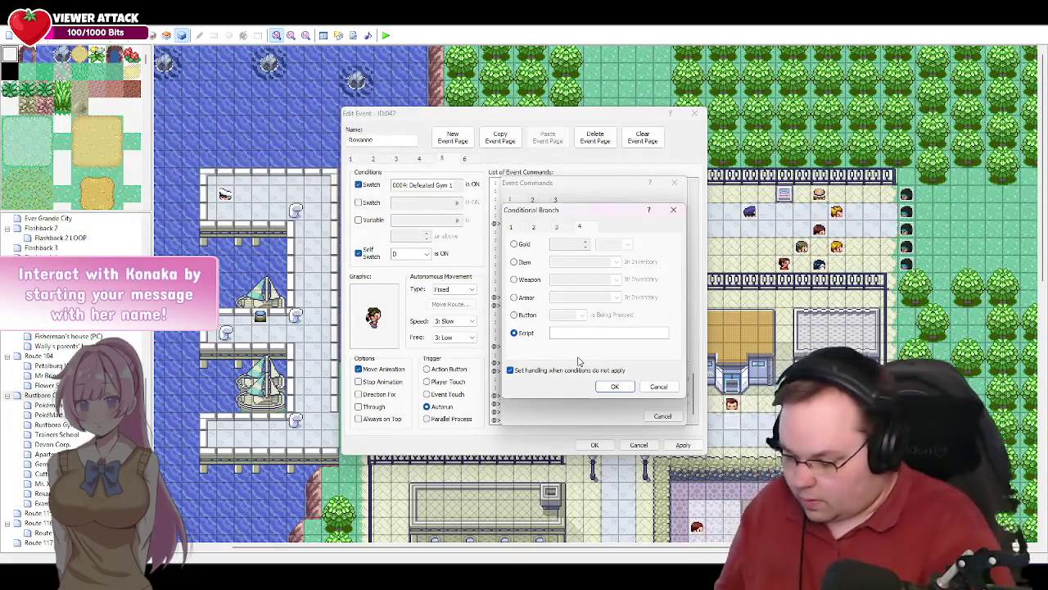
text($)
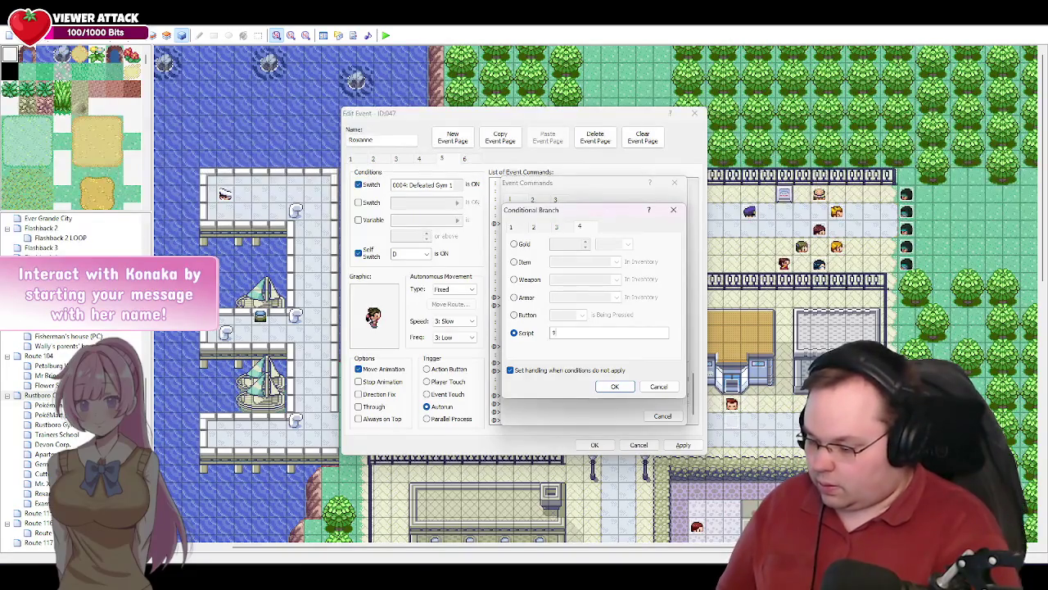
text(pla)
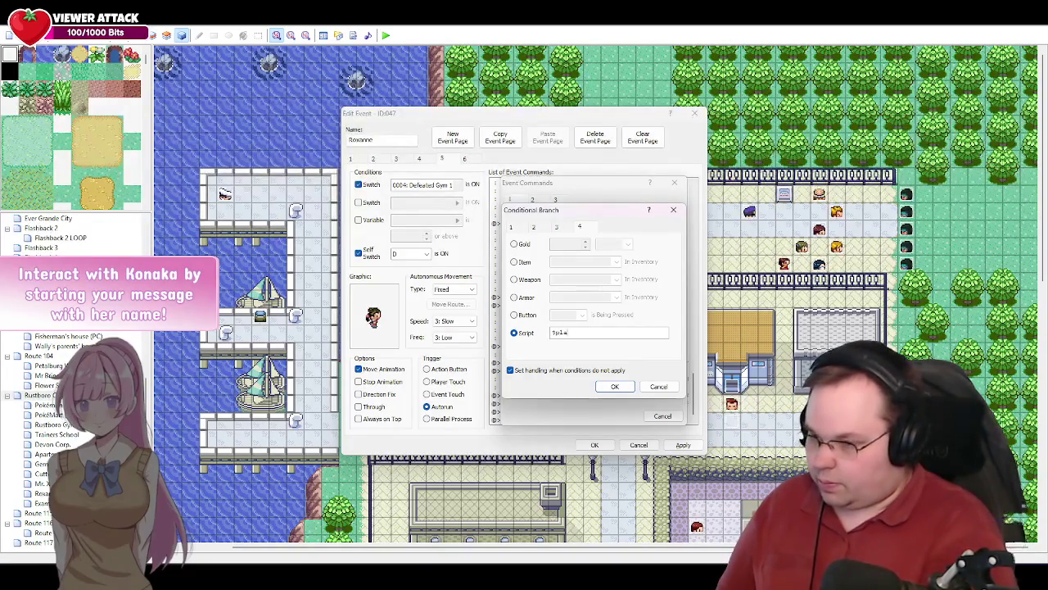
text(yer.gender)
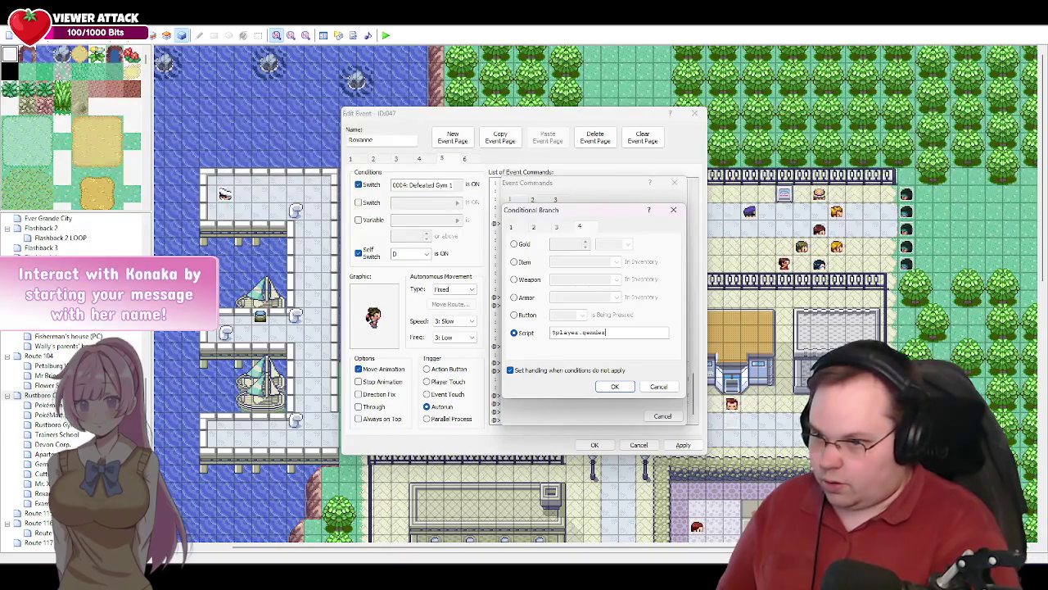
click(613, 385)
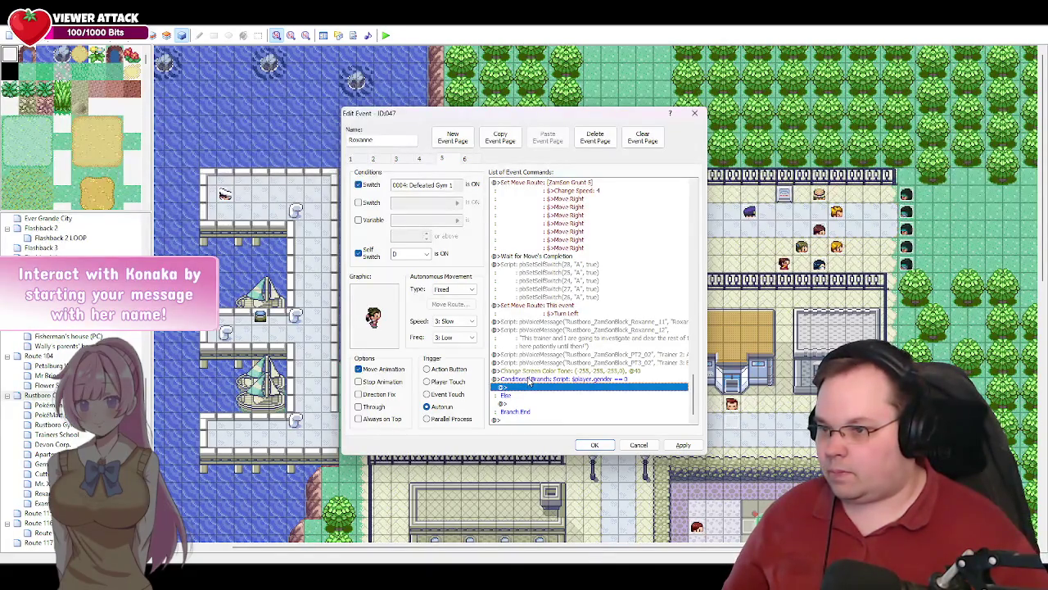
click(530, 382)
- Start a Set Move Route command targeting This event
key(Insert)
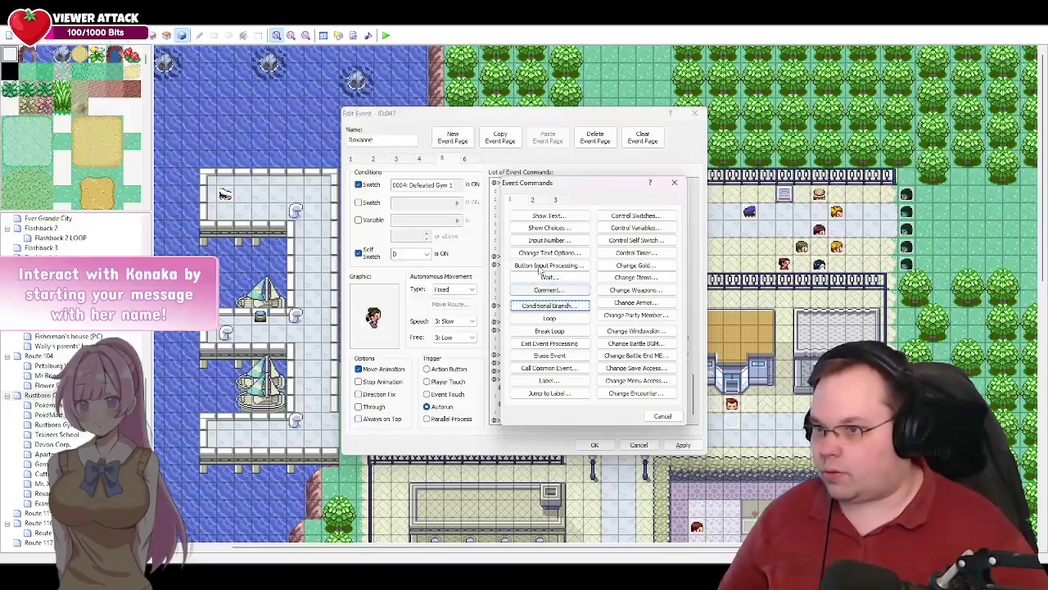
click(533, 199)
click(548, 318)
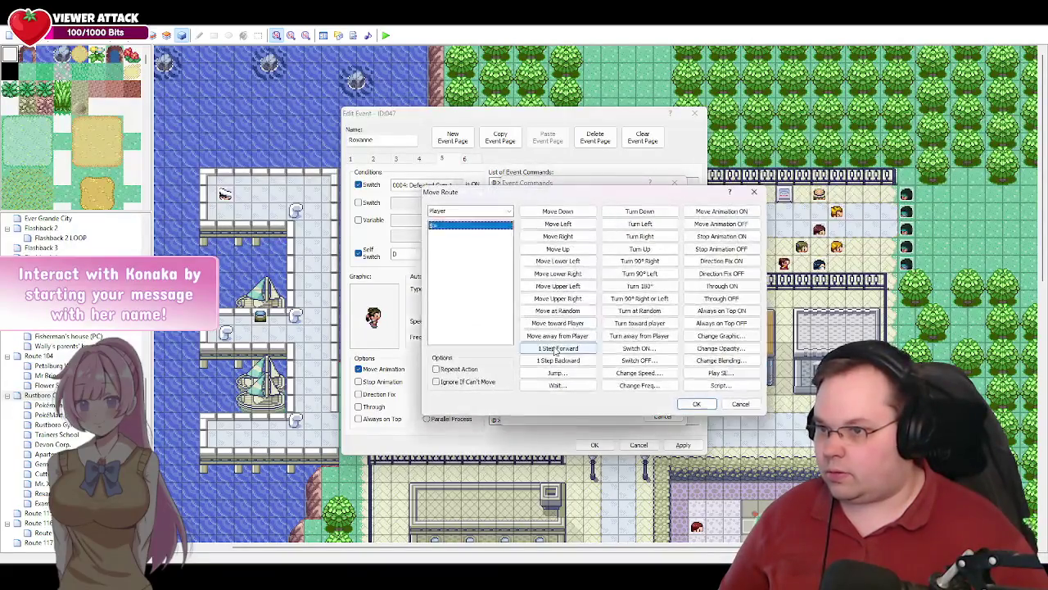
click(471, 211)
click(466, 226)
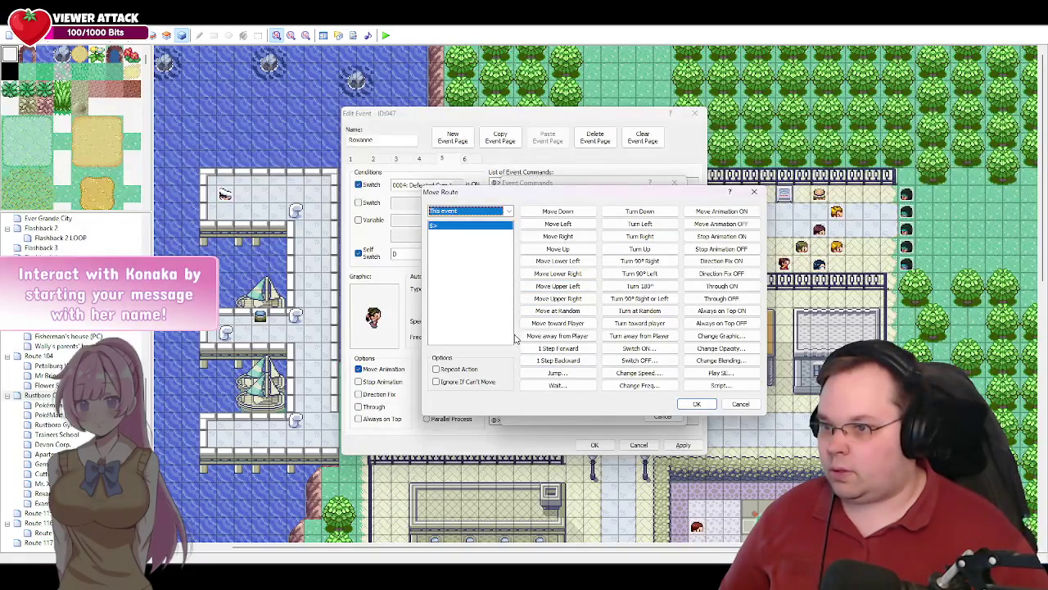
- Fill the route with Move Right steps, confirm it, then select the gender branch
click(574, 239)
click(574, 239)
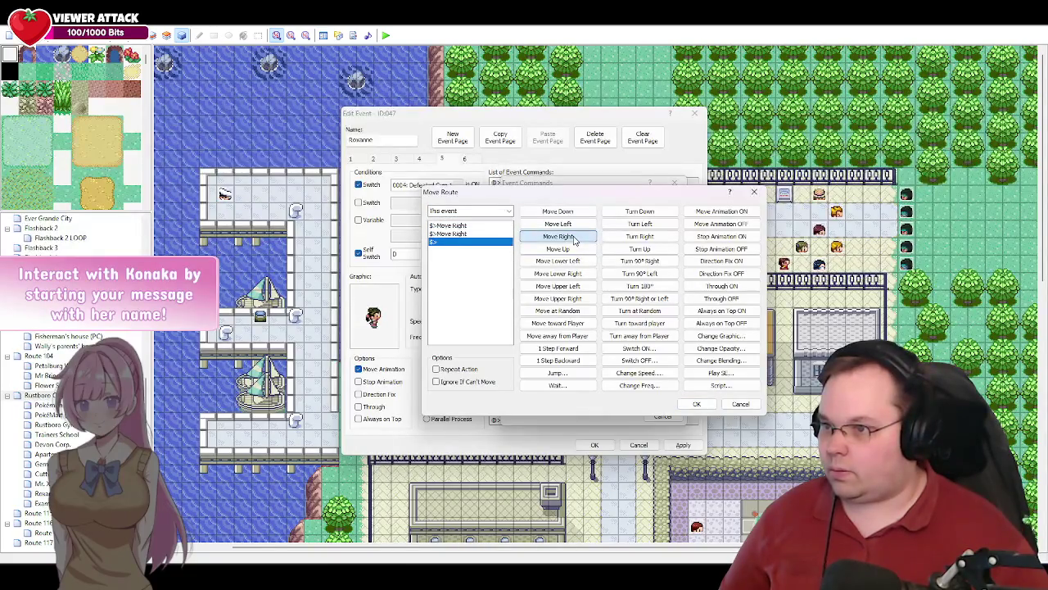
click(574, 239)
click(574, 239)
click(574, 239)
click(574, 239)
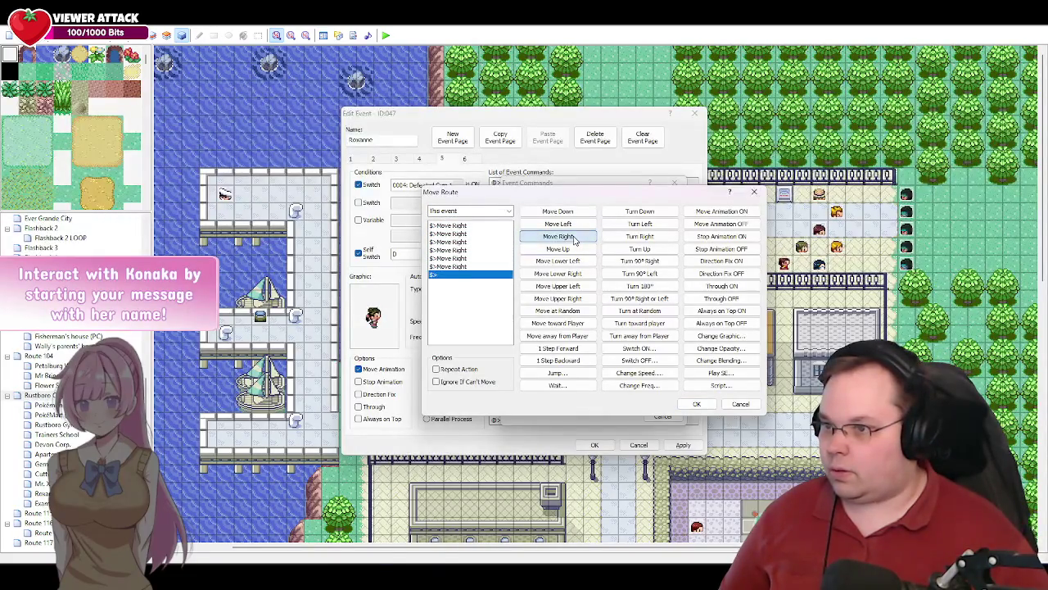
click(574, 239)
click(574, 239)
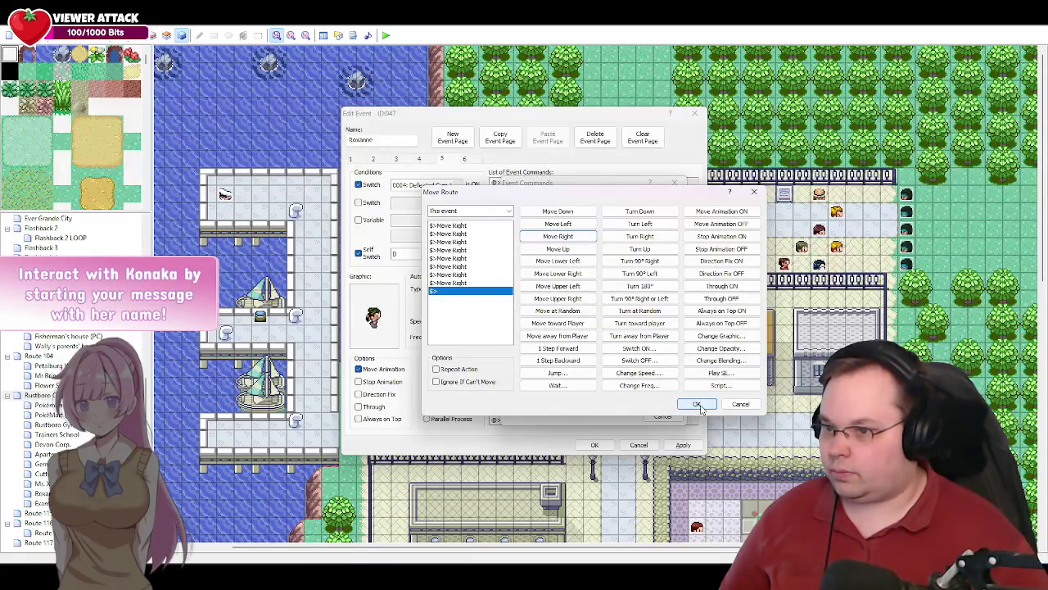
click(697, 404)
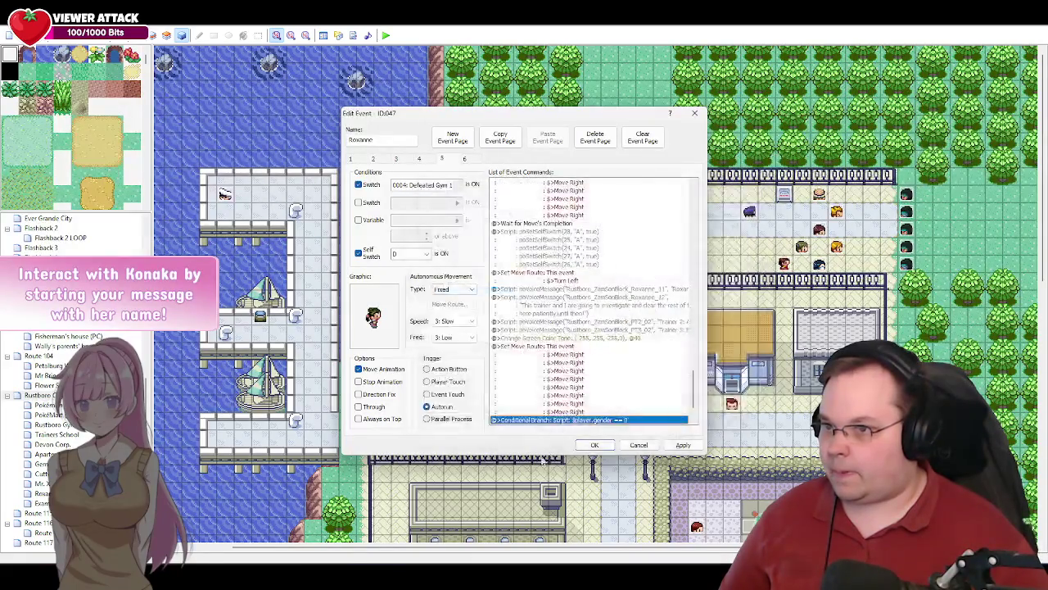
scroll(556, 382, down, 2)
click(556, 380)
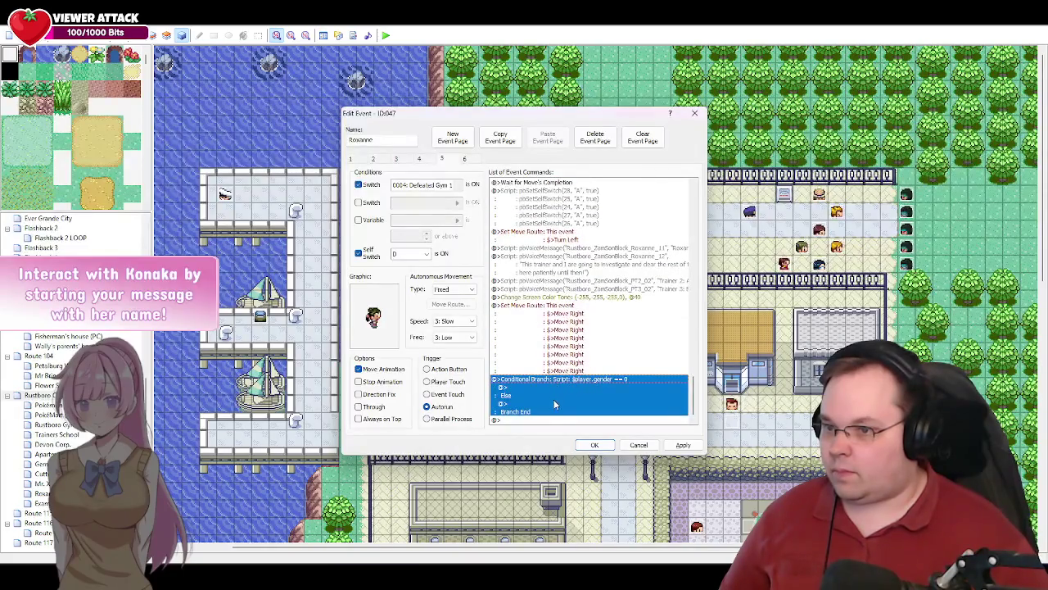
click(522, 388)
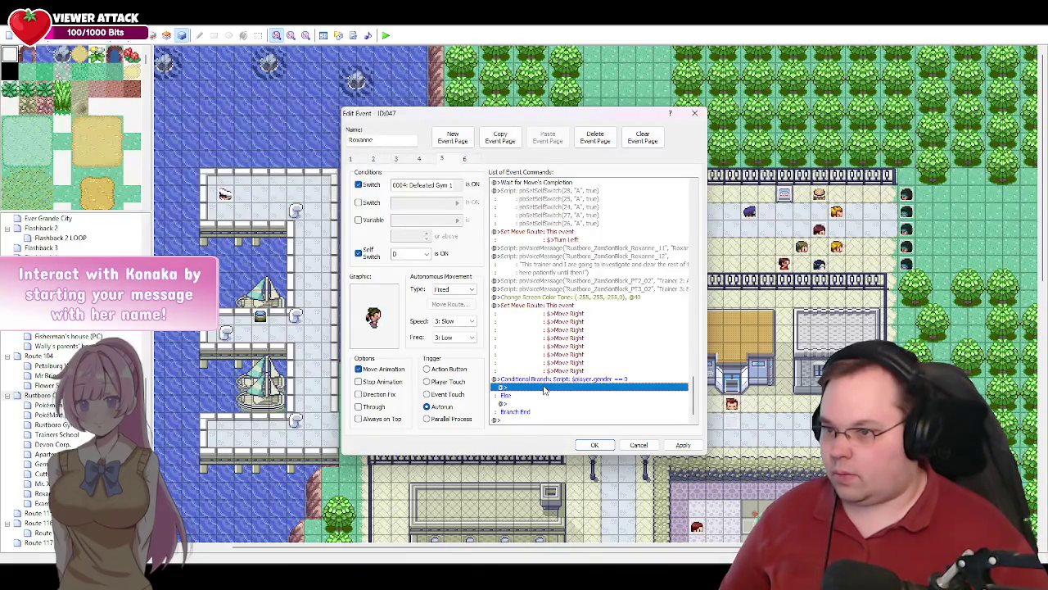
- Cancel the command list and delete the whole $player.gender == 0 branch block
double_click(545, 390)
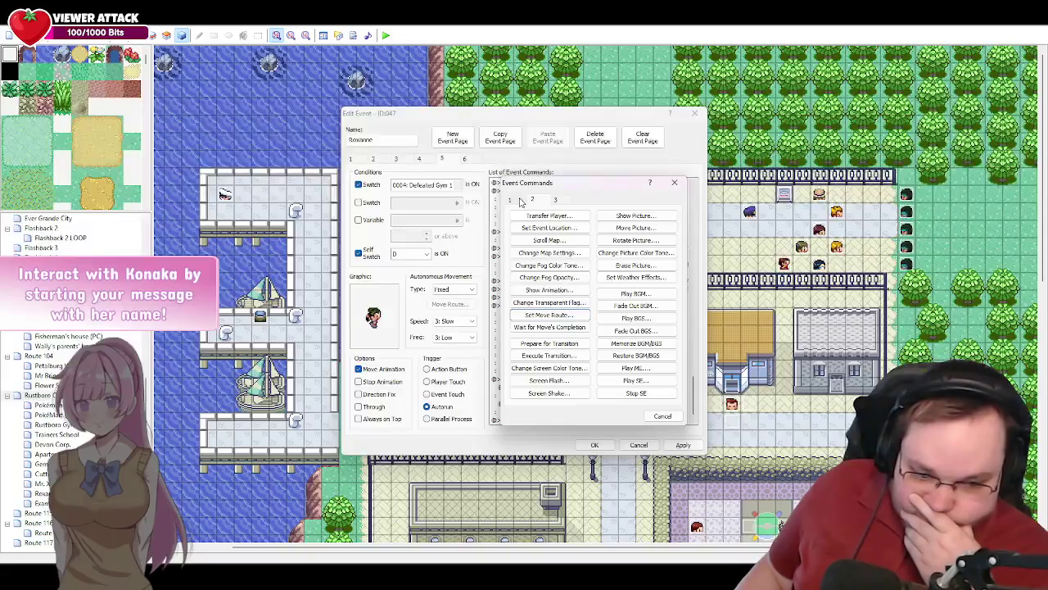
click(663, 416)
click(567, 379)
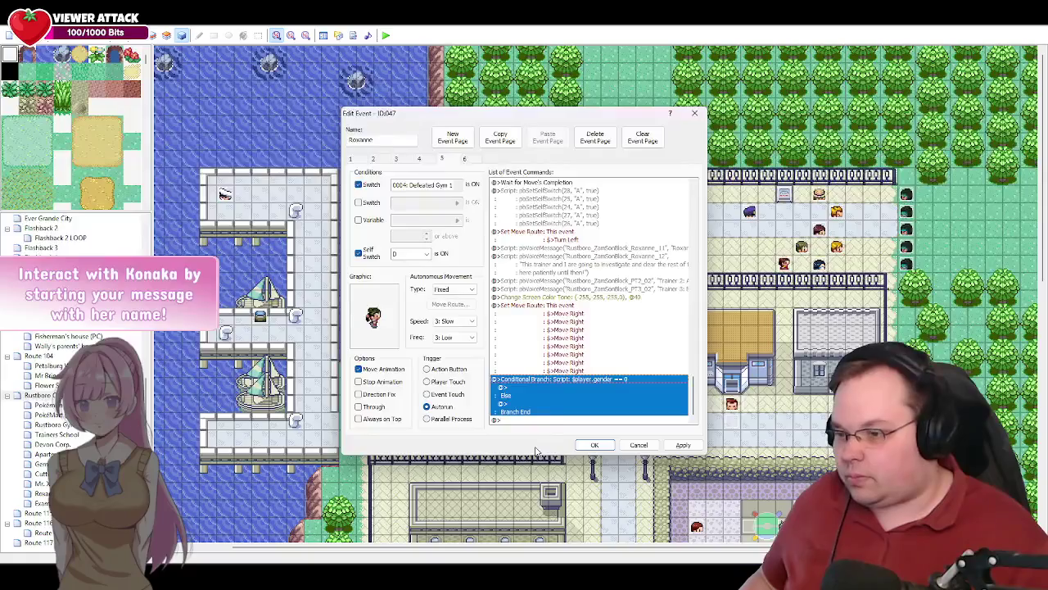
key(Delete)
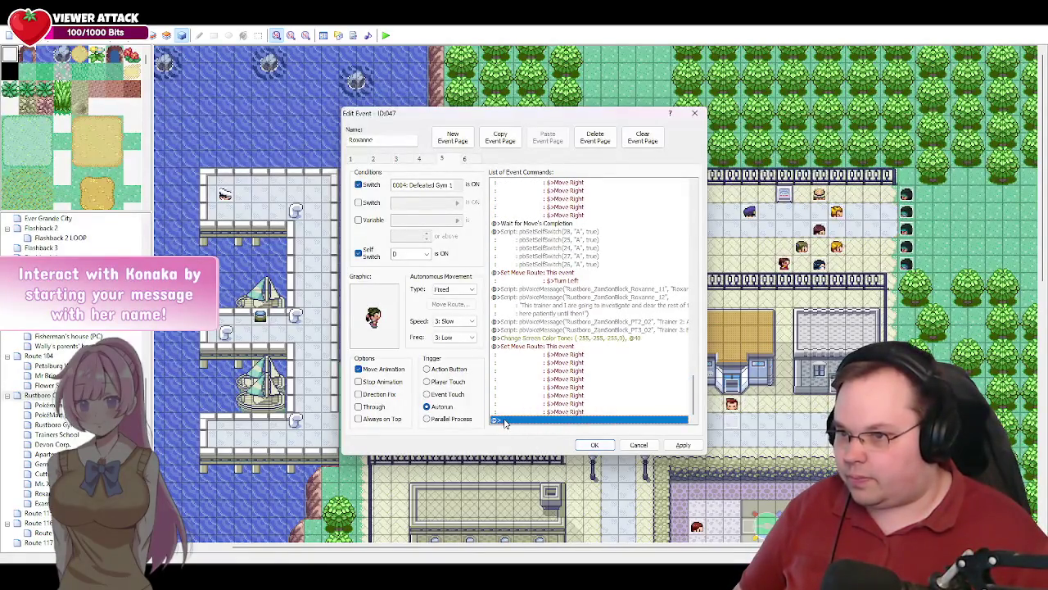
- Add a Wait for Move's Completion command after Roxanne's rightward walk
double_click(508, 420)
click(556, 328)
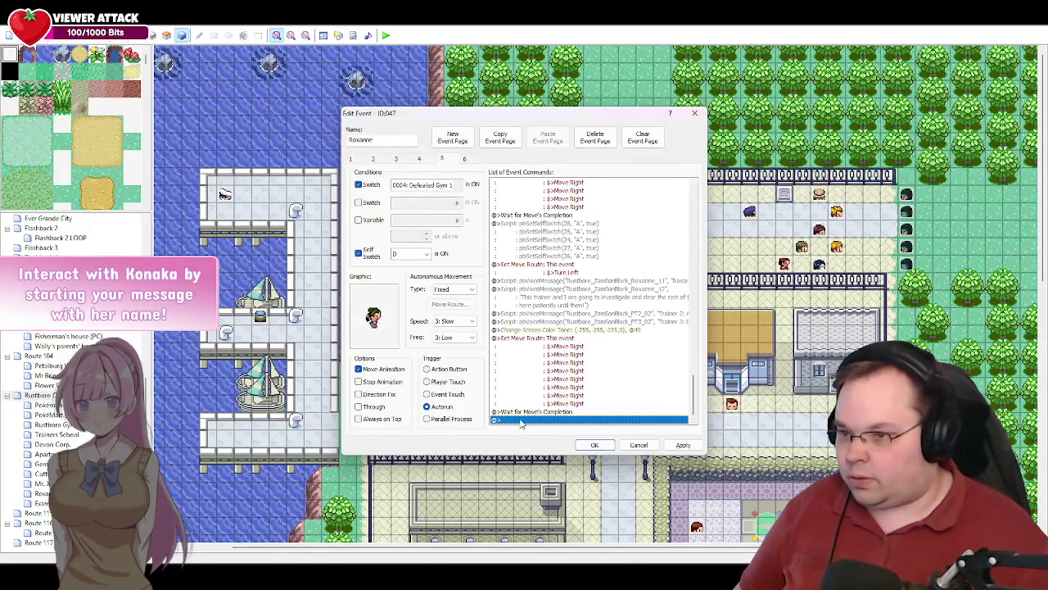
double_click(521, 421)
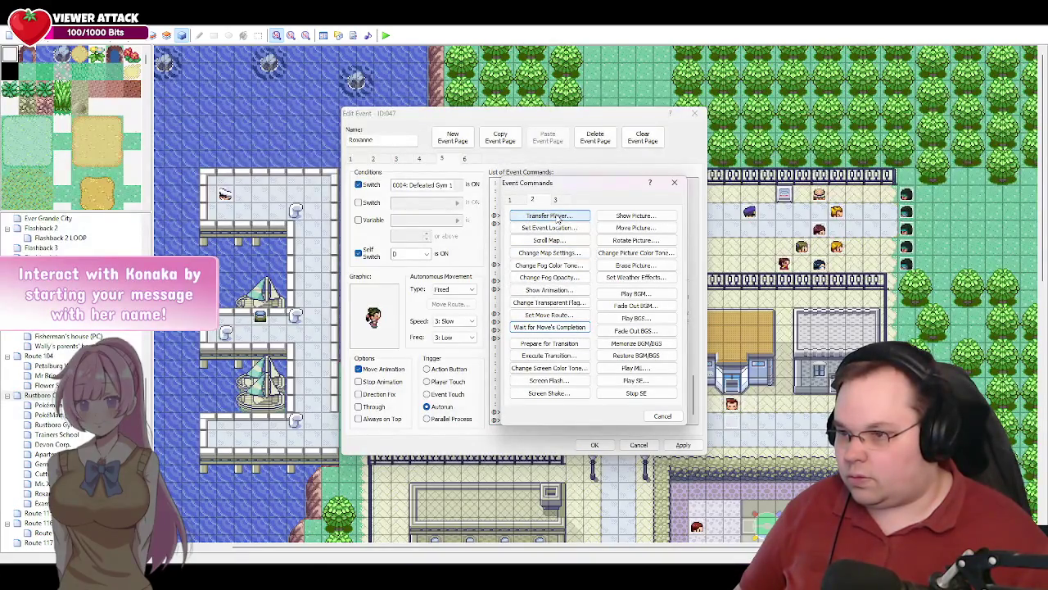
- Start a Transfer Player with destination Route 116 at tile 013,027
click(557, 217)
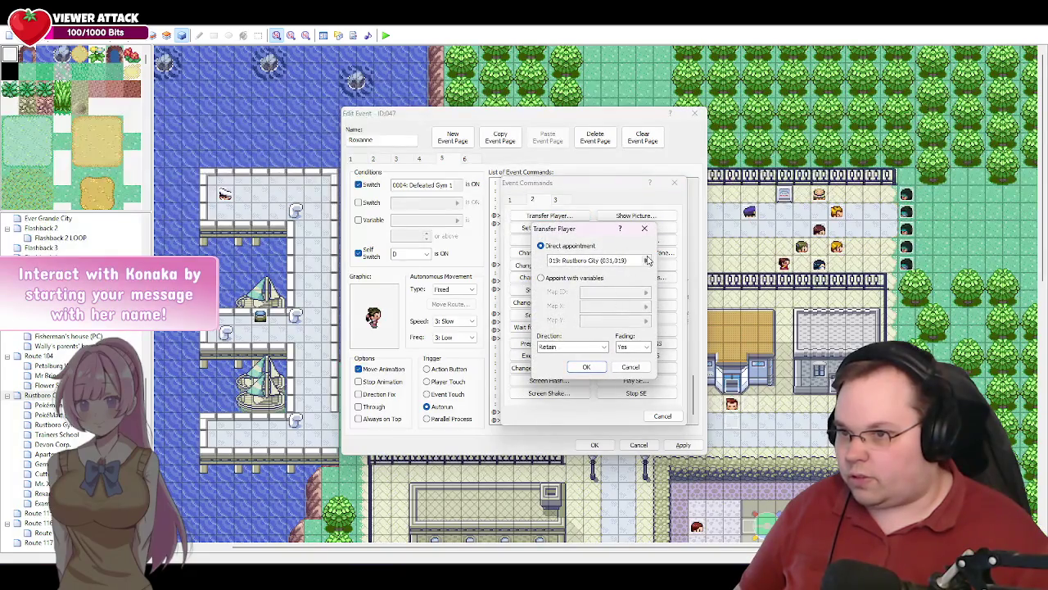
click(647, 262)
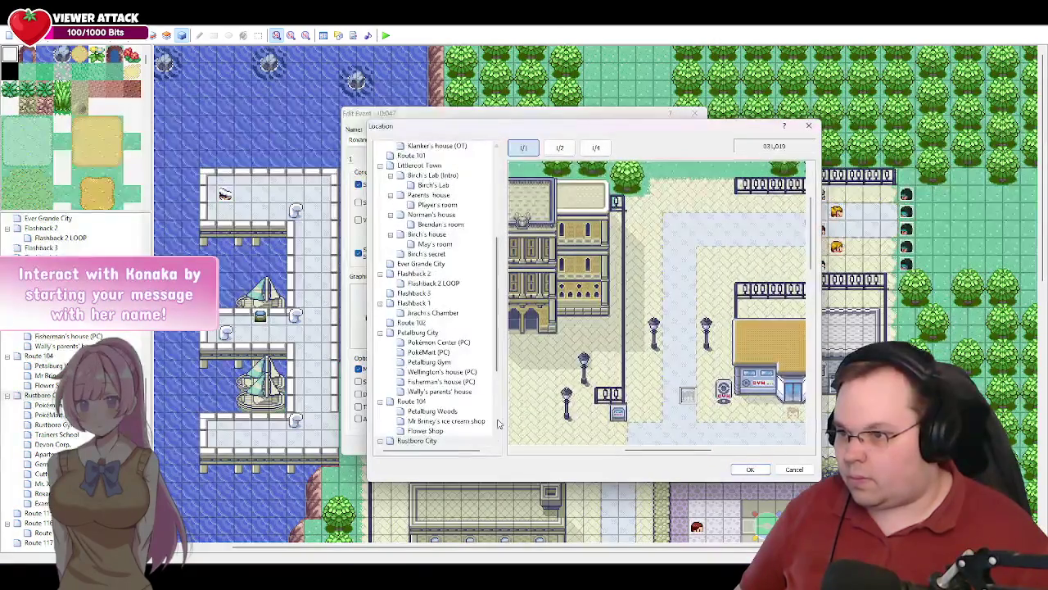
scroll(462, 340, down, 5)
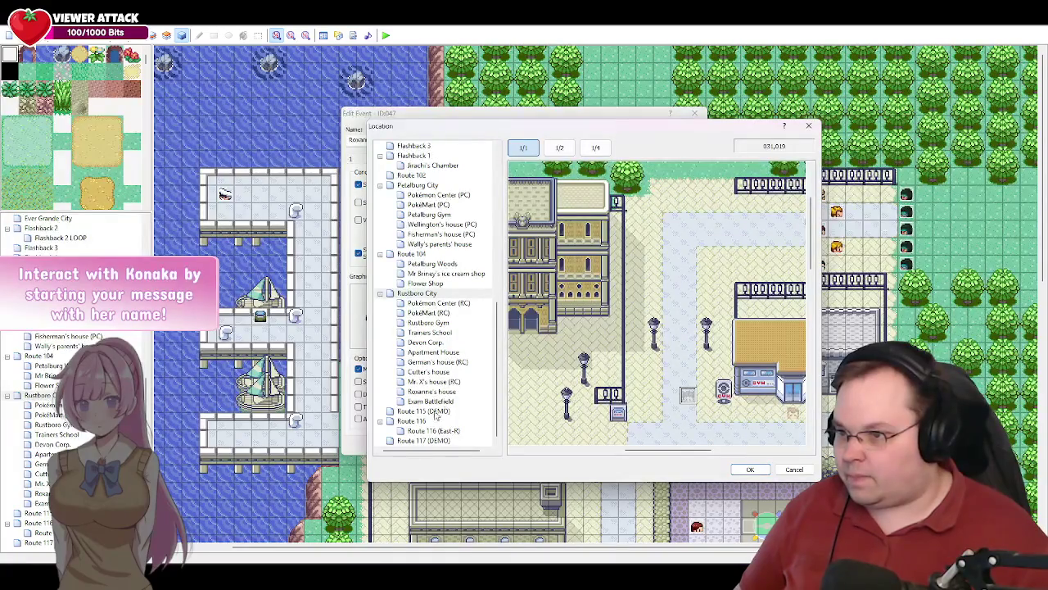
click(420, 424)
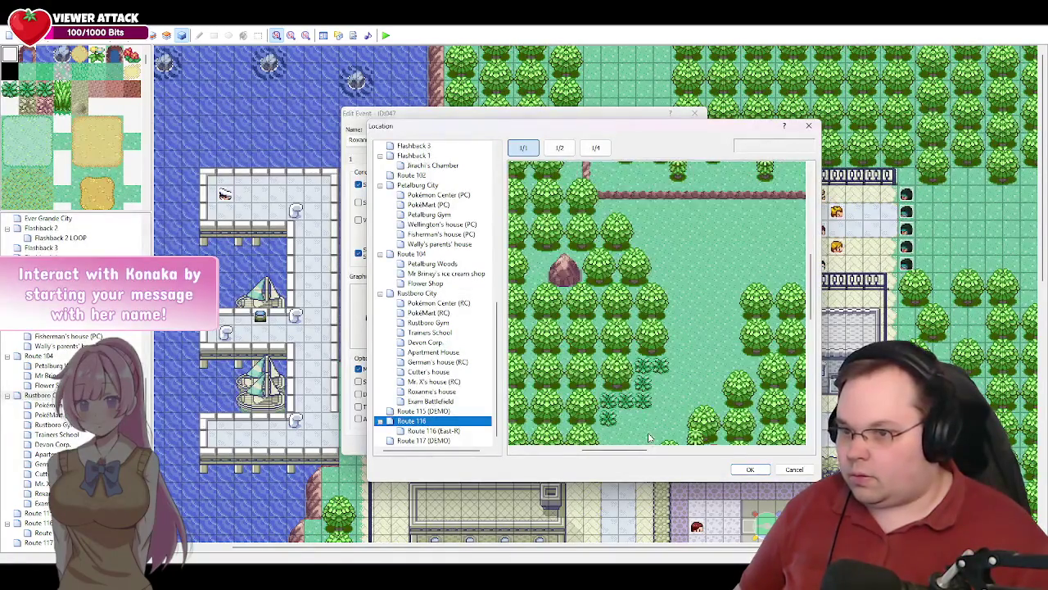
drag(614, 450, 557, 454)
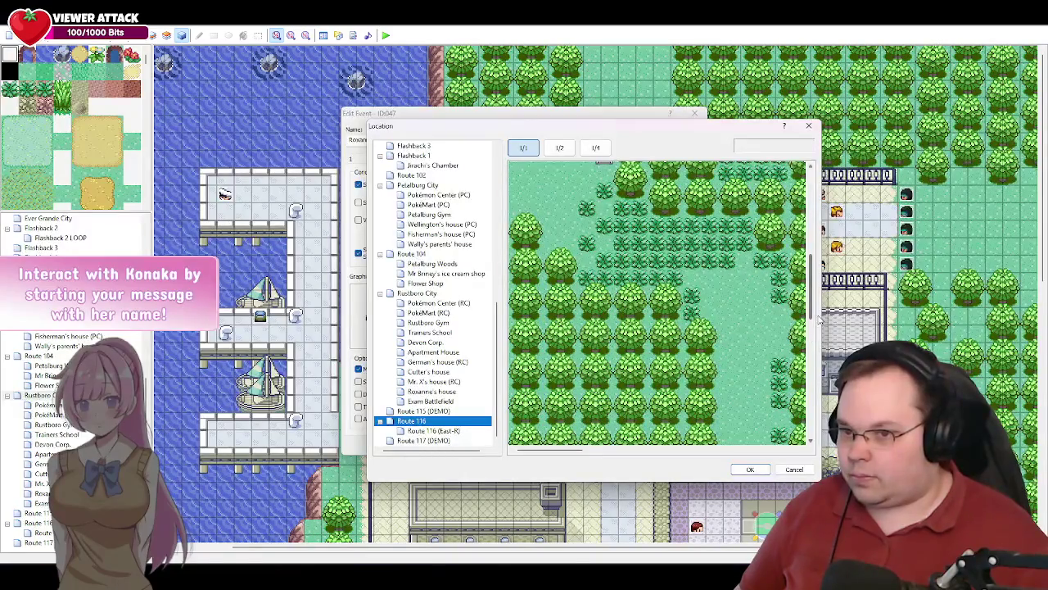
mouse_move(813, 315)
mouse_down()
mouse_move(814, 288)
mouse_move(813, 315)
mouse_up()
drag(551, 450, 574, 450)
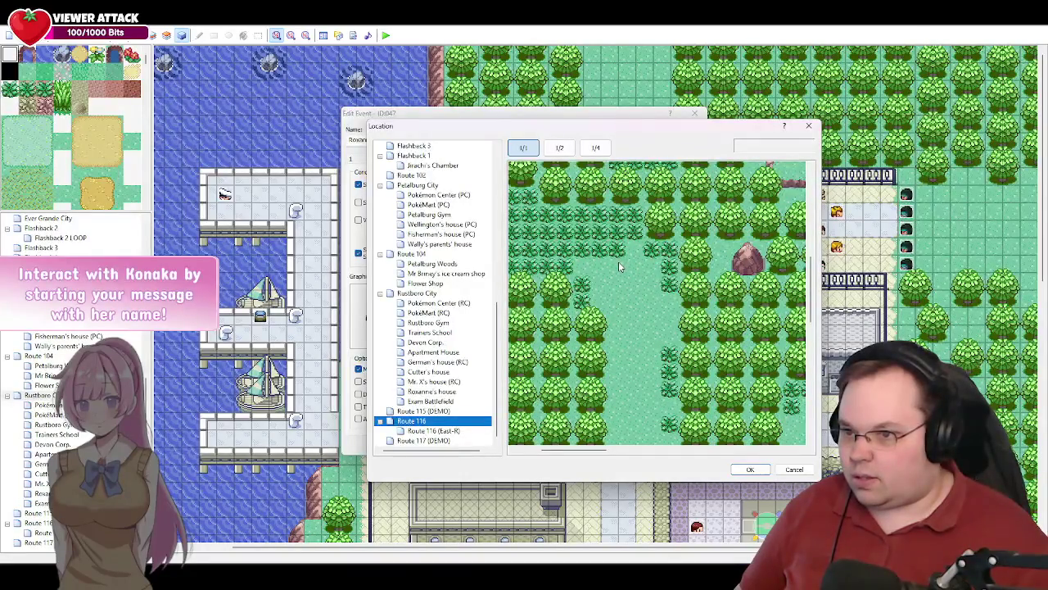
click(632, 338)
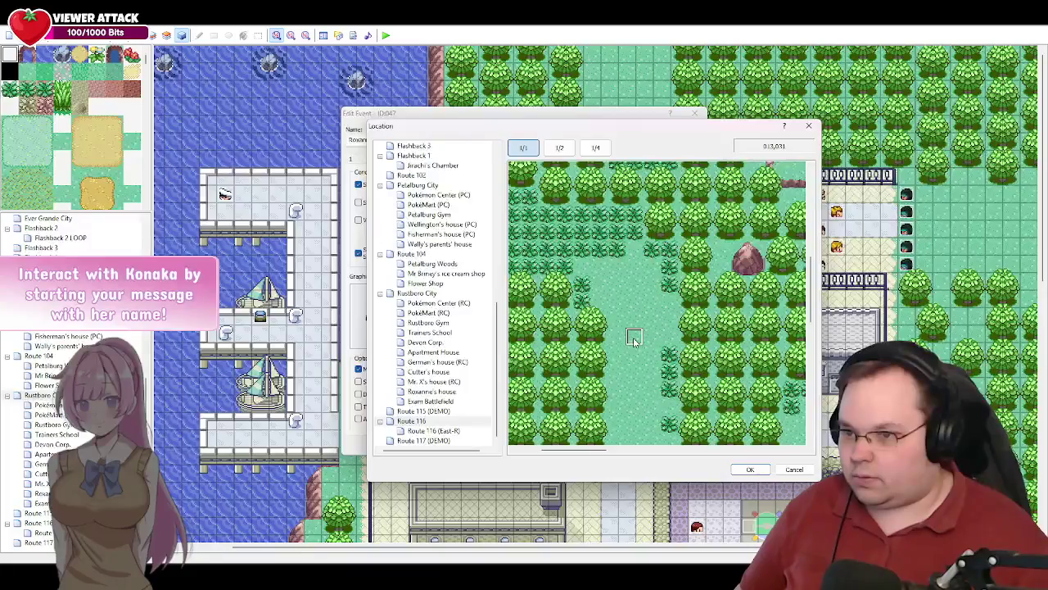
click(632, 271)
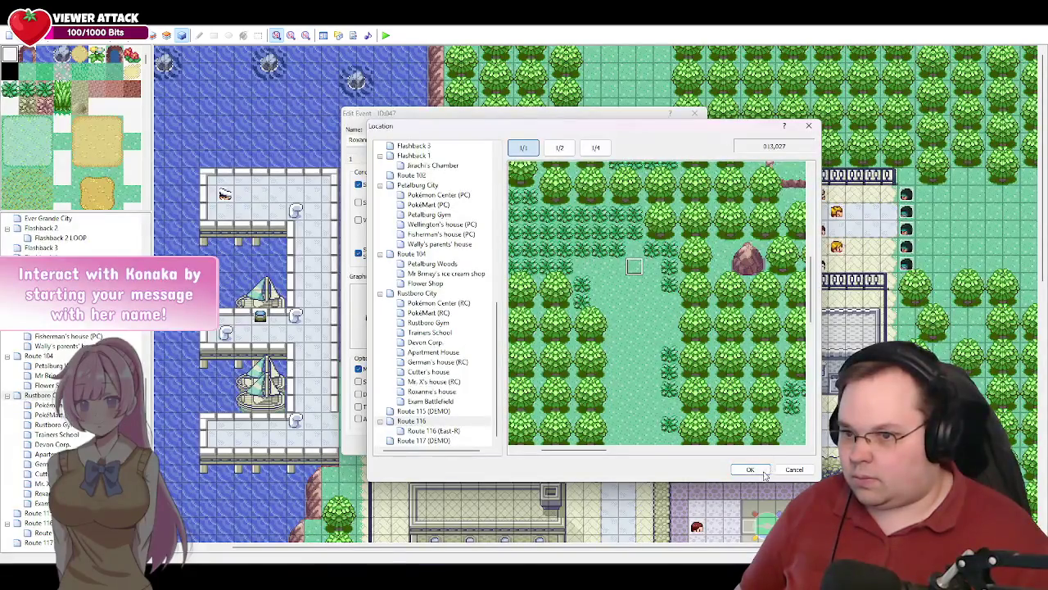
click(758, 470)
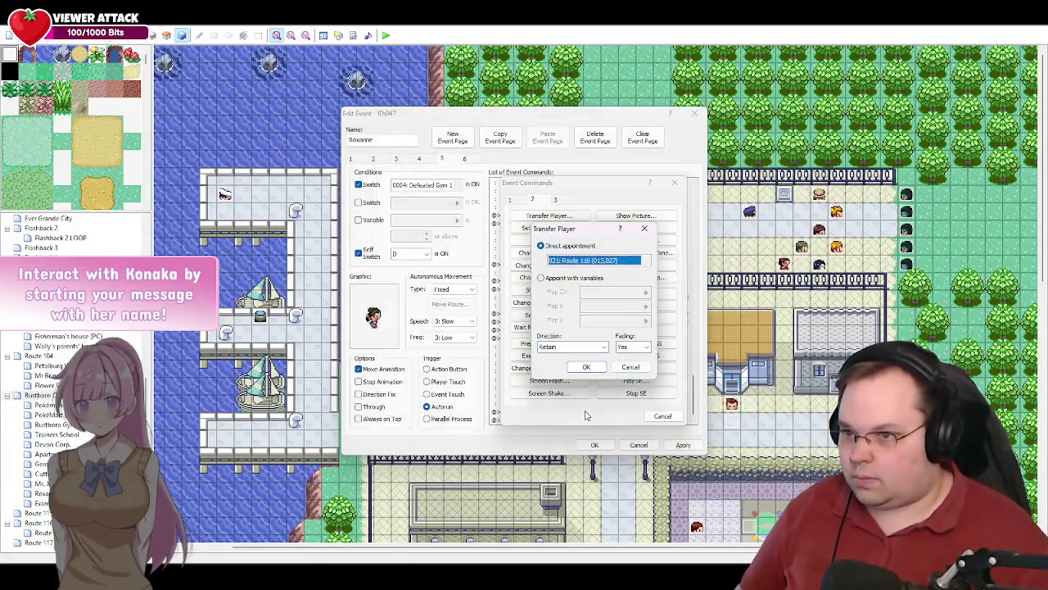
- Set the transfer to no fading and facing Down, then apply the event
click(644, 350)
click(641, 367)
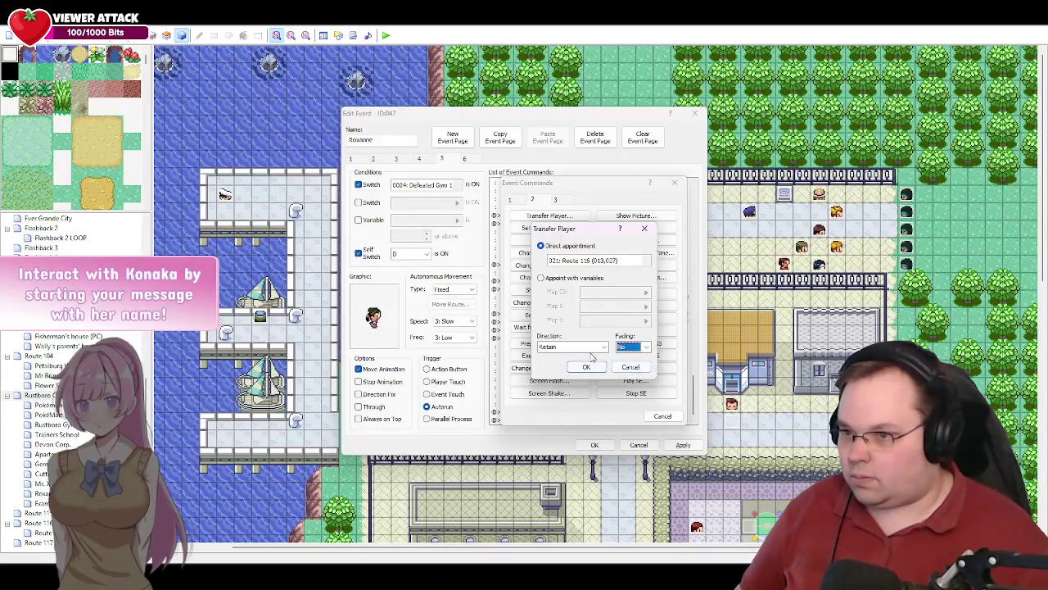
click(595, 351)
click(570, 364)
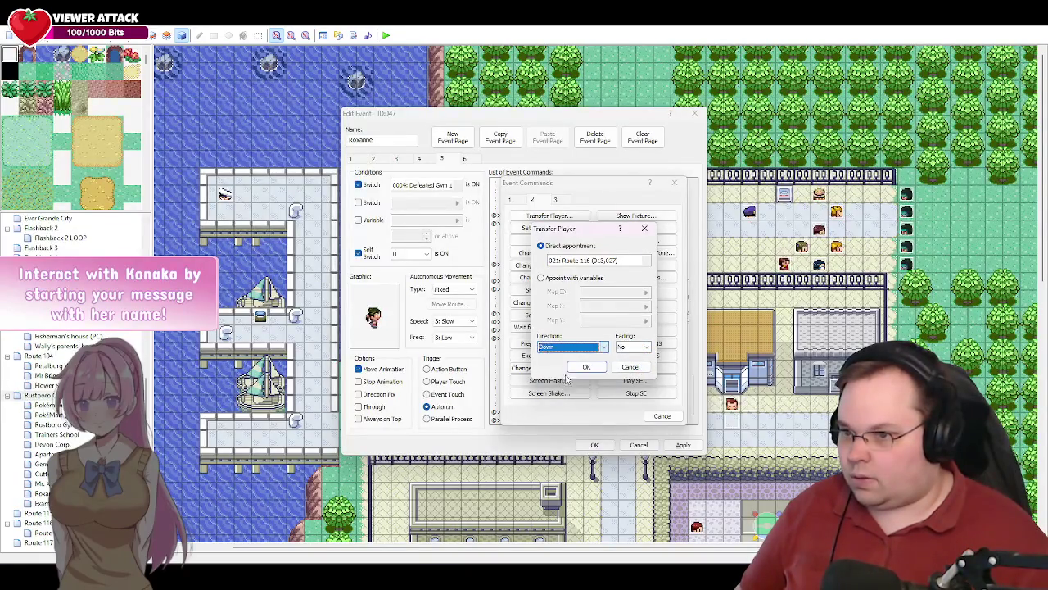
click(587, 366)
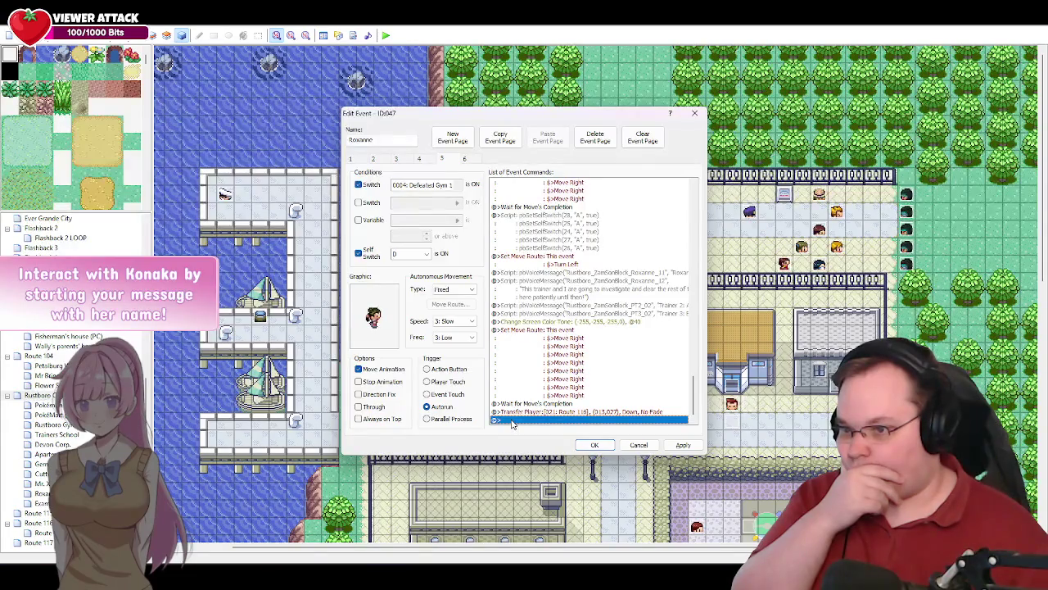
click(683, 445)
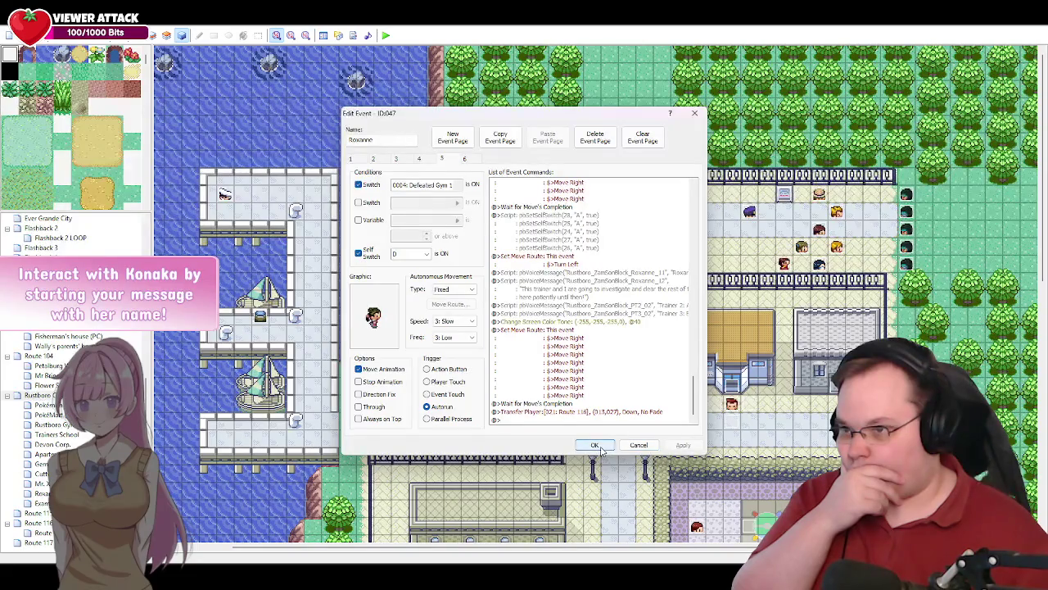
- Cancel the Event Commands chooser and switch to Roxanne's event page 6
double_click(505, 420)
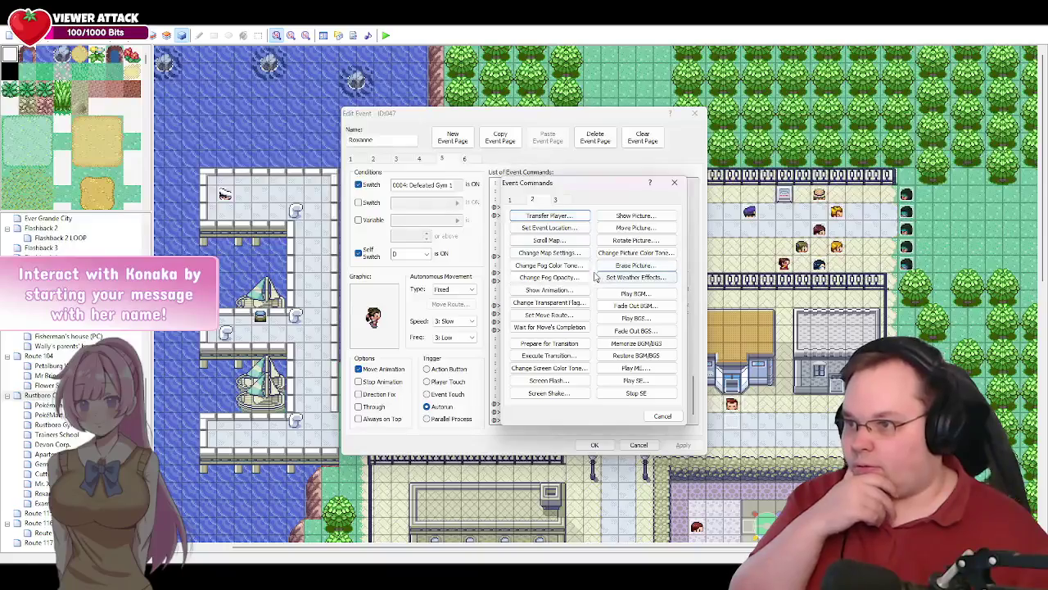
click(662, 416)
click(463, 160)
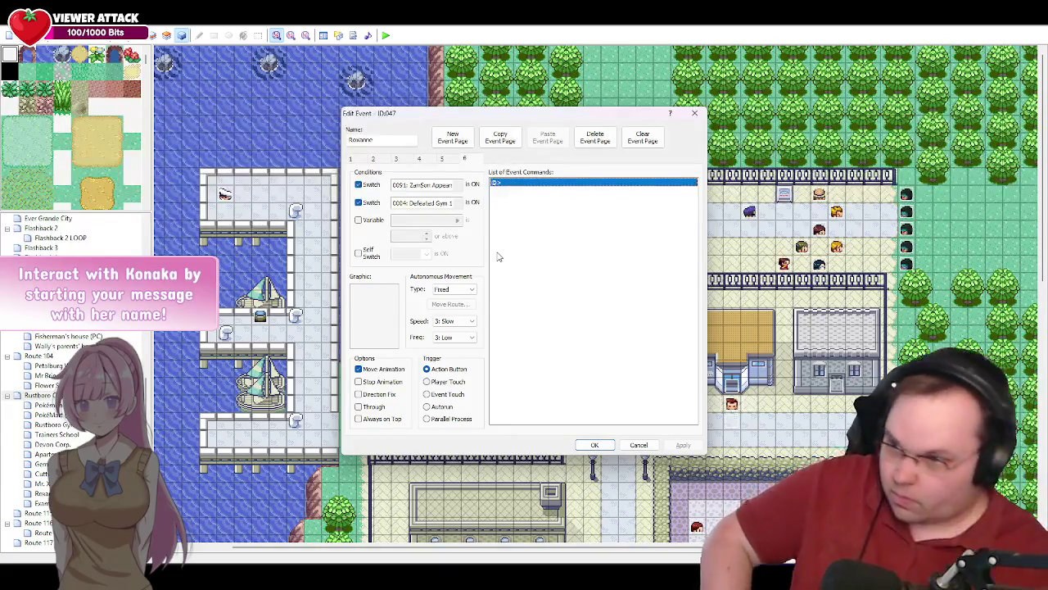
- Make page 6 conditional on switch 0091 ZamSon Appears!
click(460, 186)
click(460, 186)
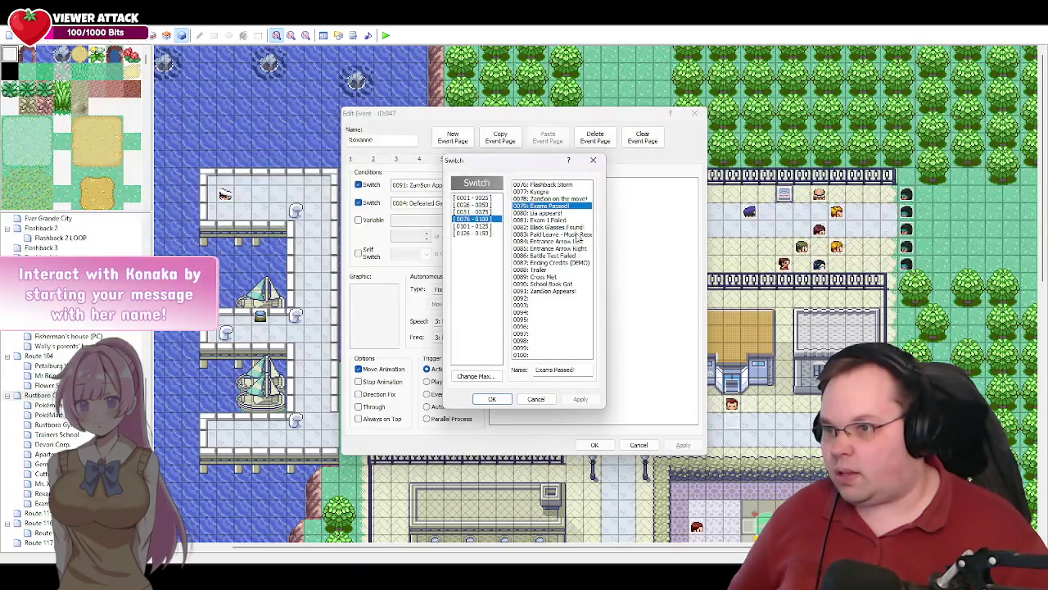
click(566, 291)
click(583, 369)
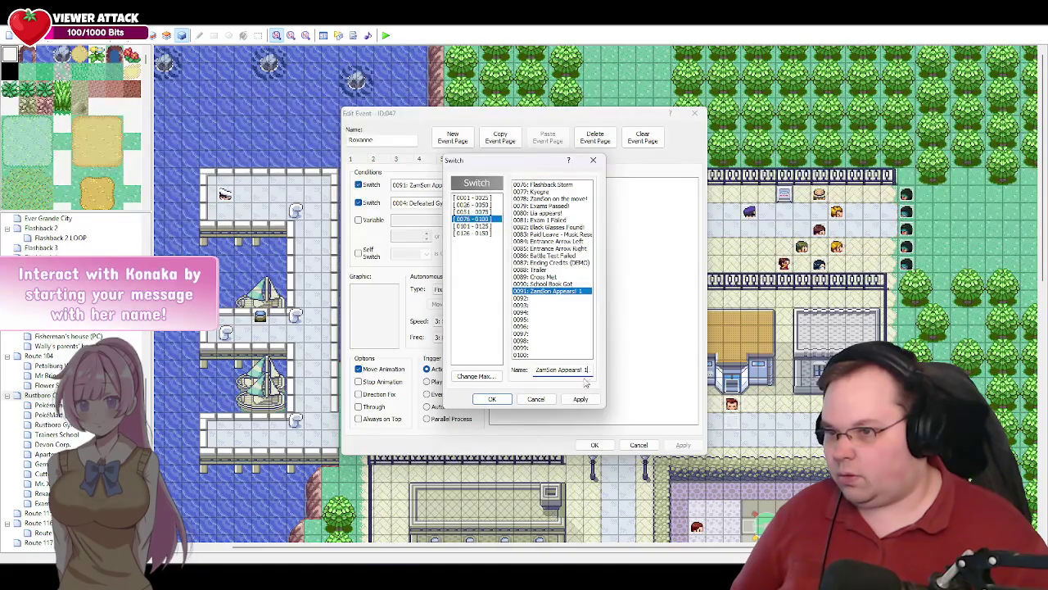
click(492, 399)
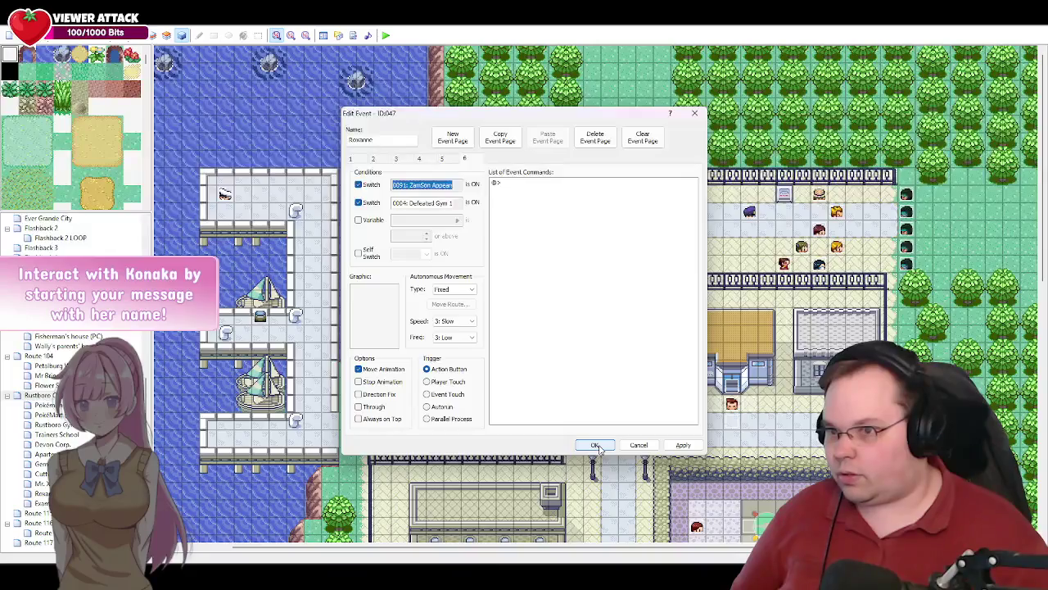
- Return to page 5 and open a new command after its last line
click(443, 159)
drag(693, 197, 693, 416)
double_click(528, 420)
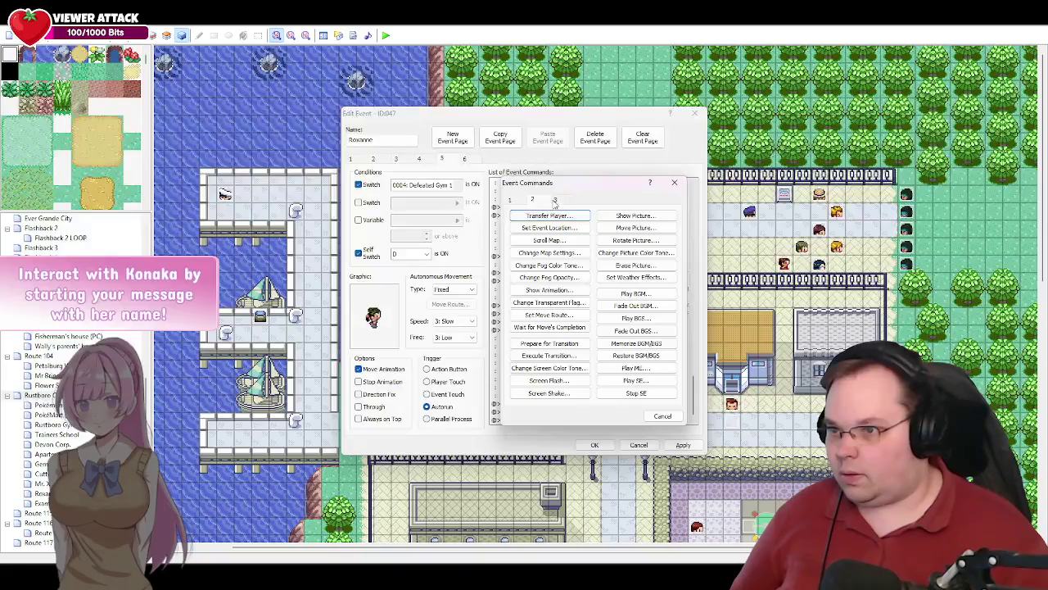
- Add Control Switches setting 0091 ZamSon Appears! ON, then apply the event
click(523, 201)
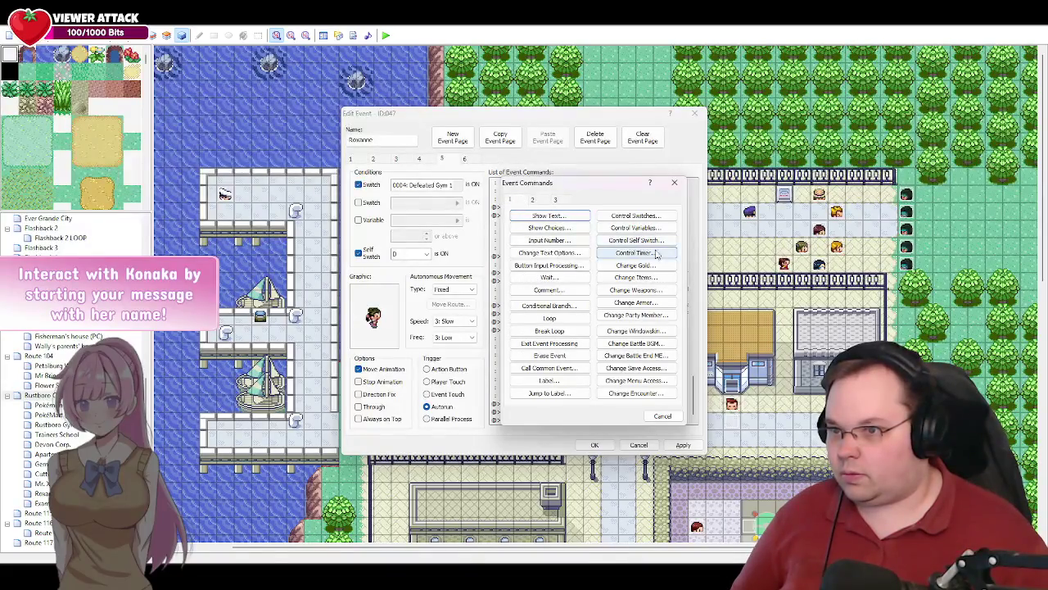
click(635, 216)
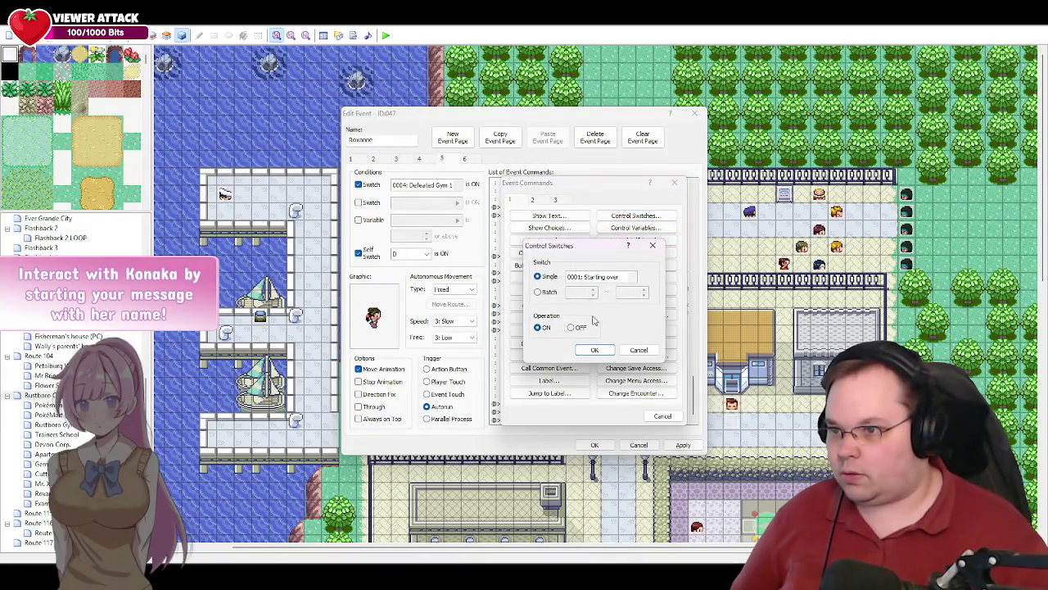
click(634, 279)
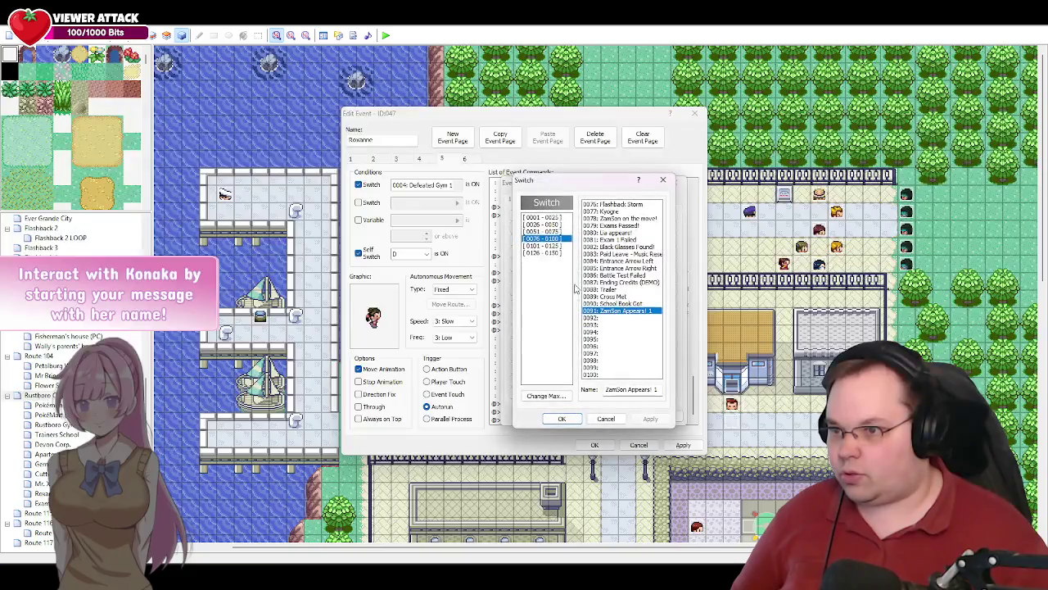
click(562, 419)
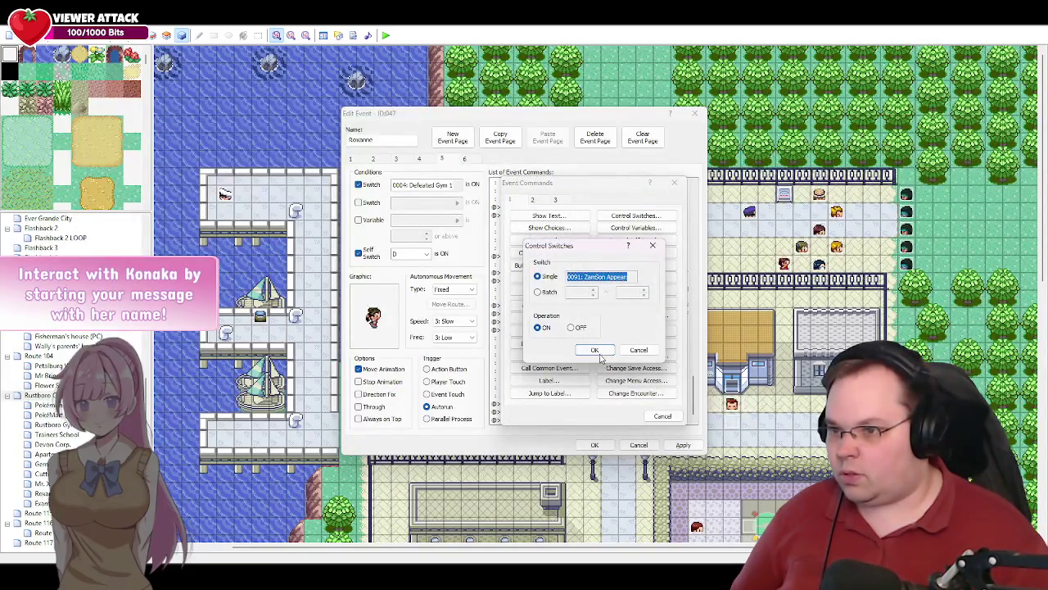
click(596, 350)
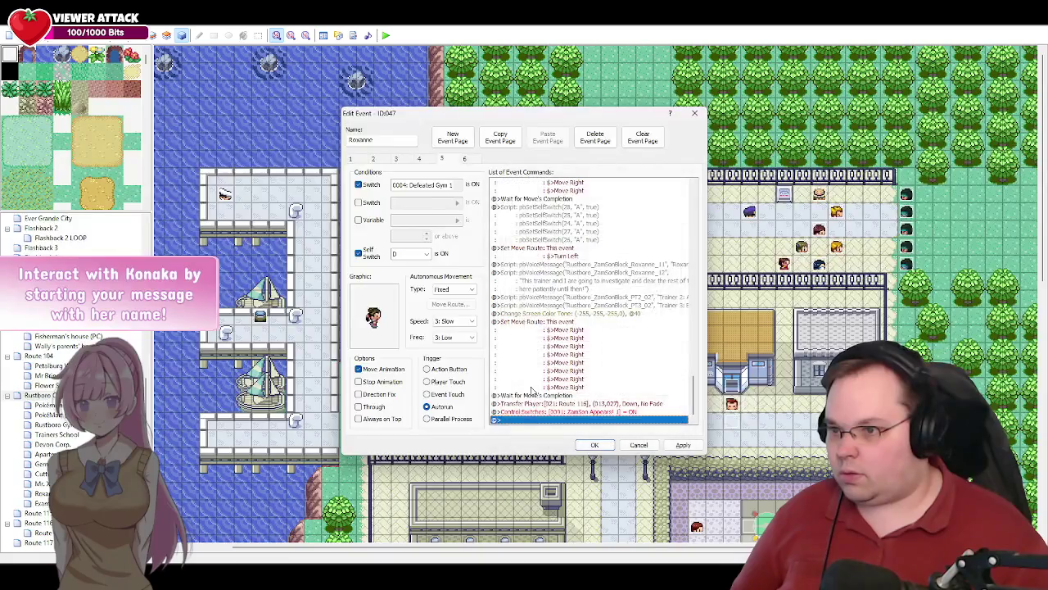
click(671, 447)
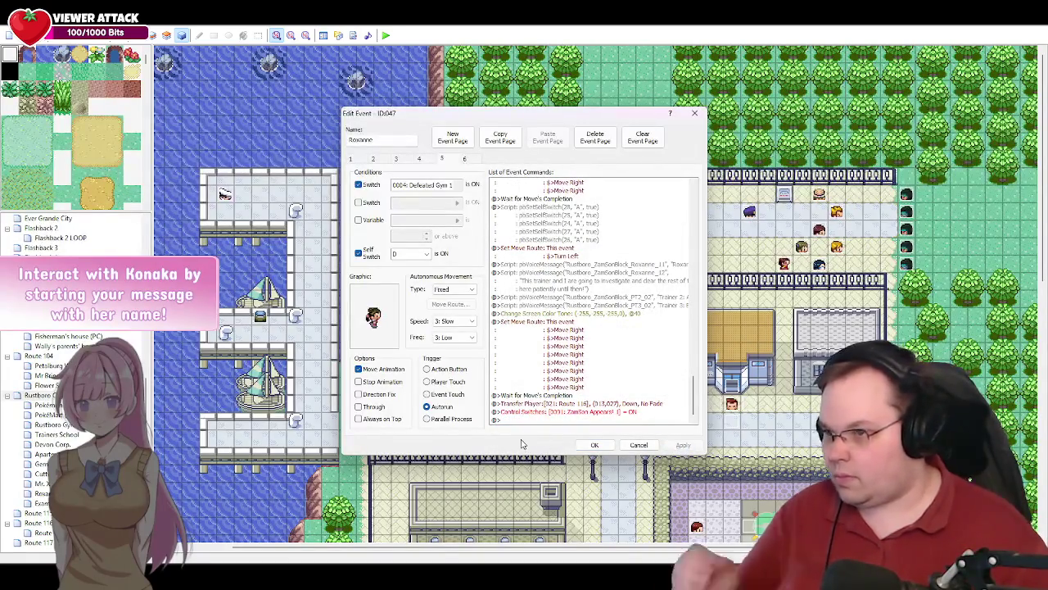
click(464, 159)
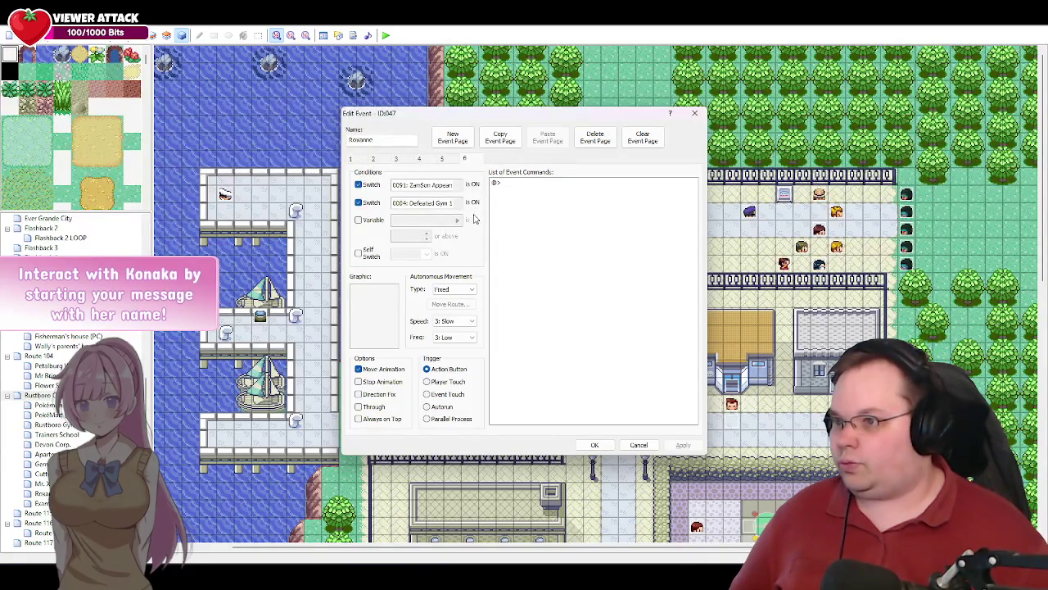
- Check the end of page 5's command list, then OK the event editor
click(445, 159)
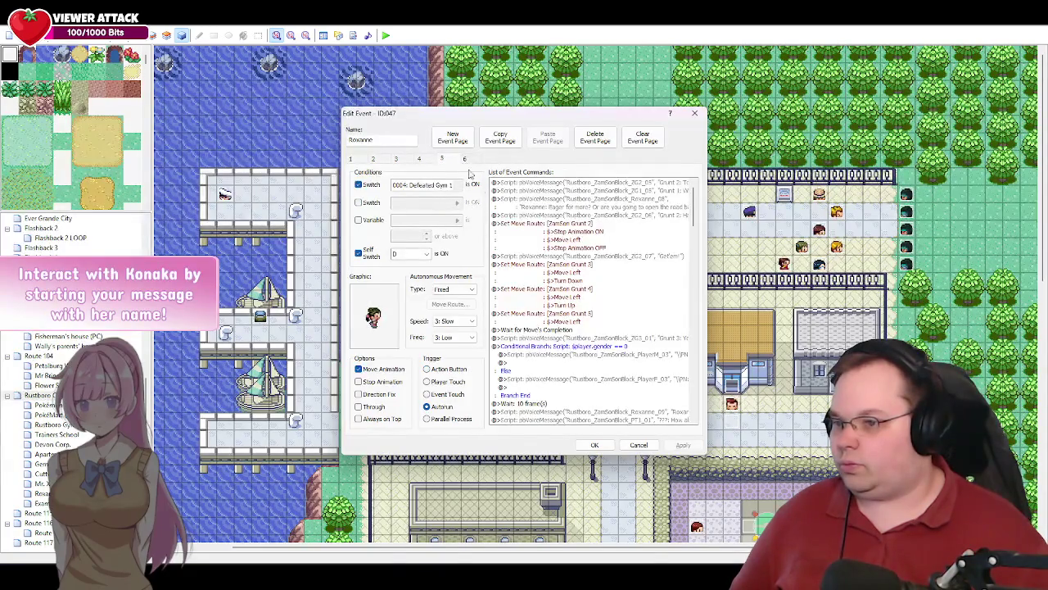
click(696, 278)
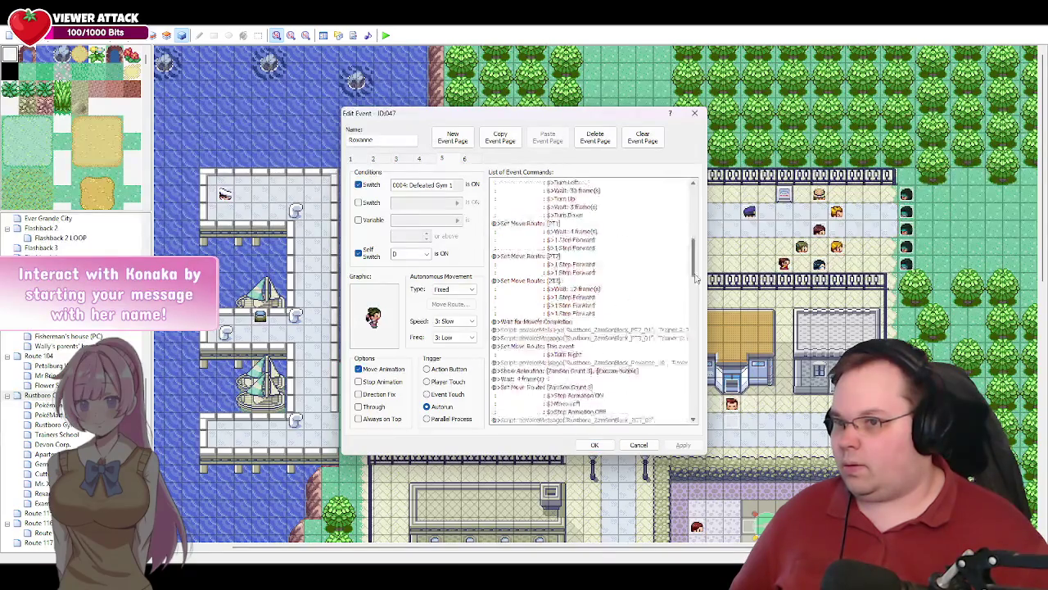
scroll(622, 368, down, 10)
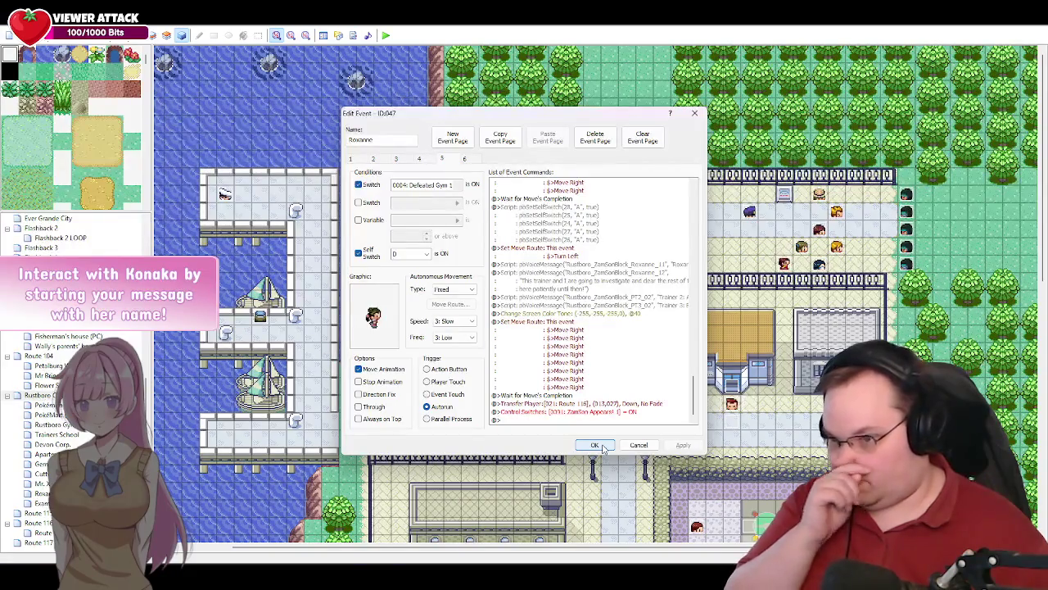
click(599, 447)
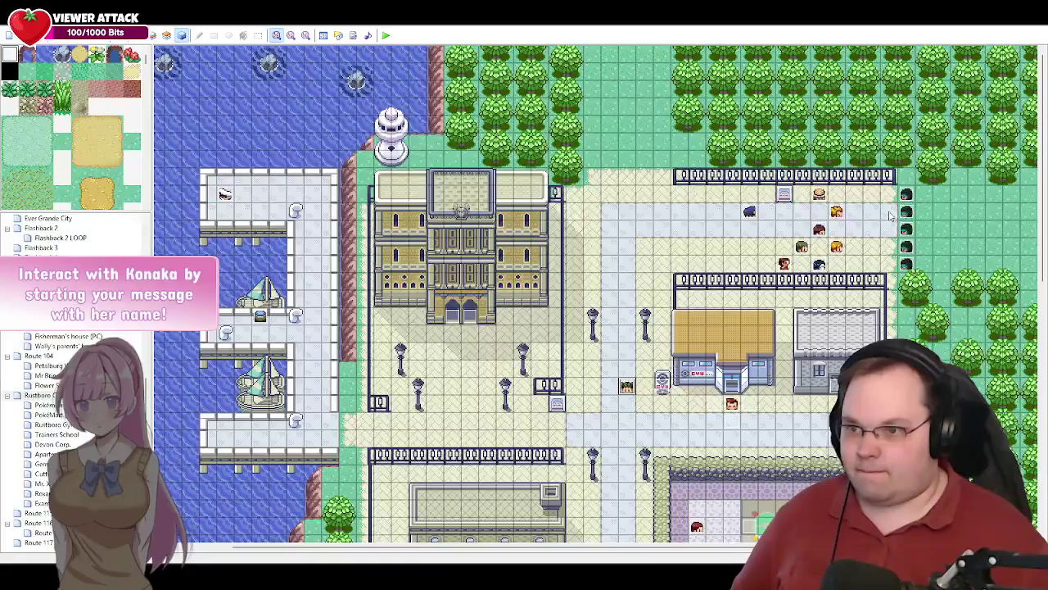
- Reopen Roxanne's event on page 5 and select its Change Screen Color Tone command
double_click(731, 403)
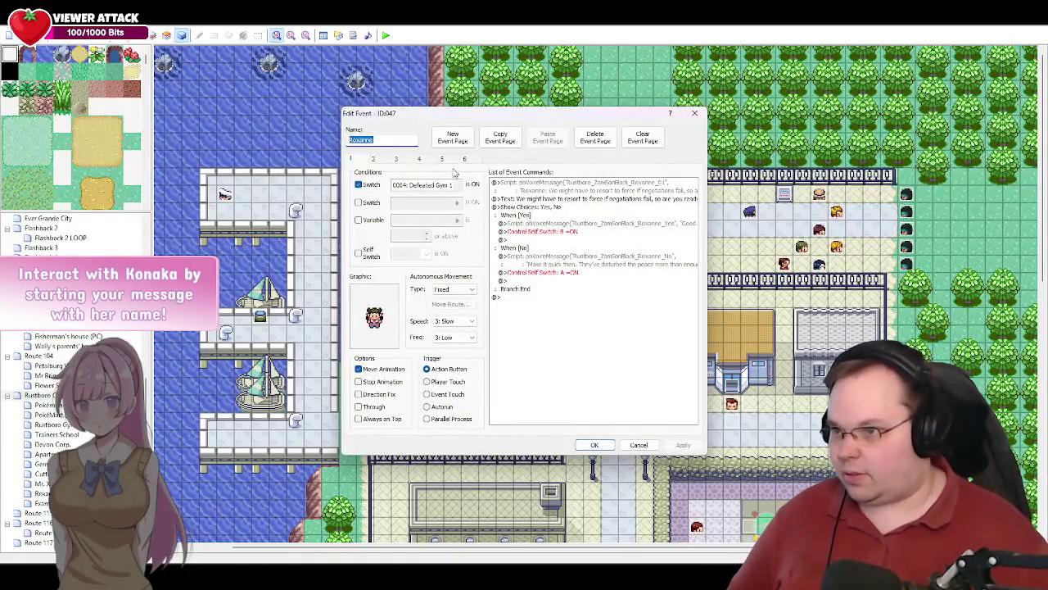
click(442, 160)
drag(694, 221, 687, 409)
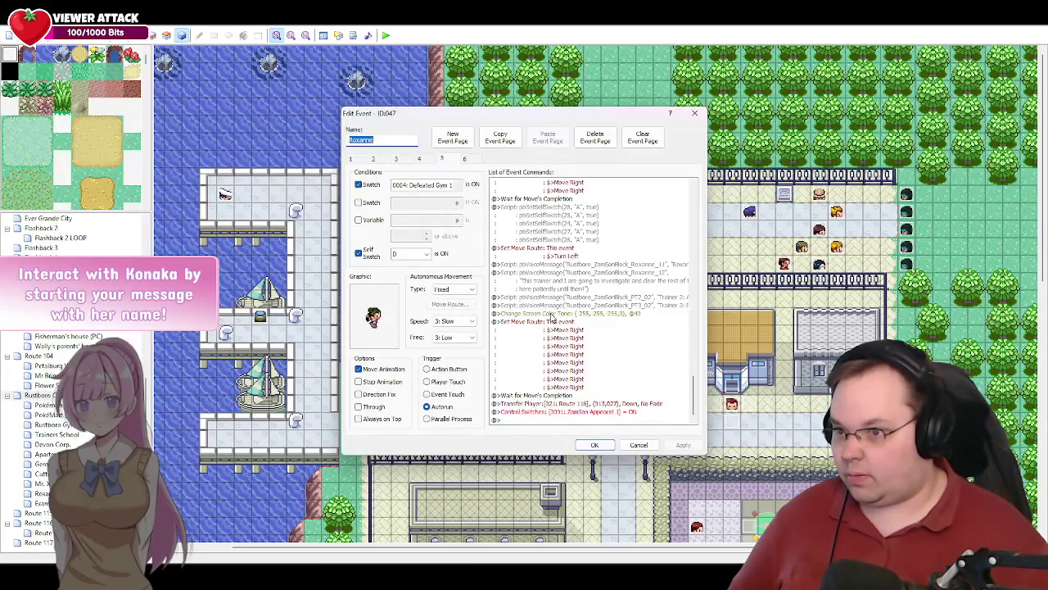
click(552, 315)
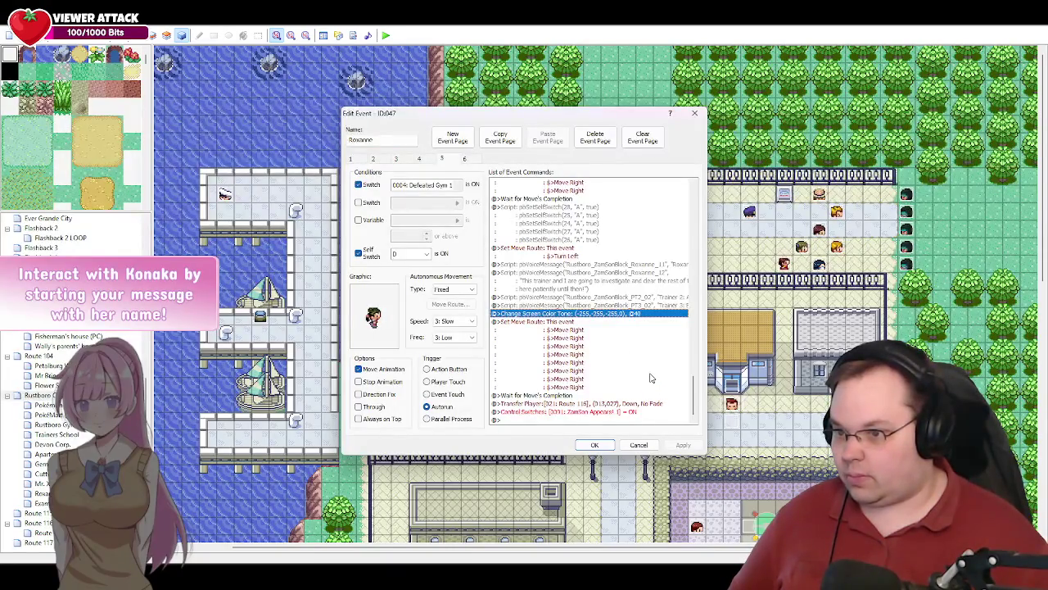